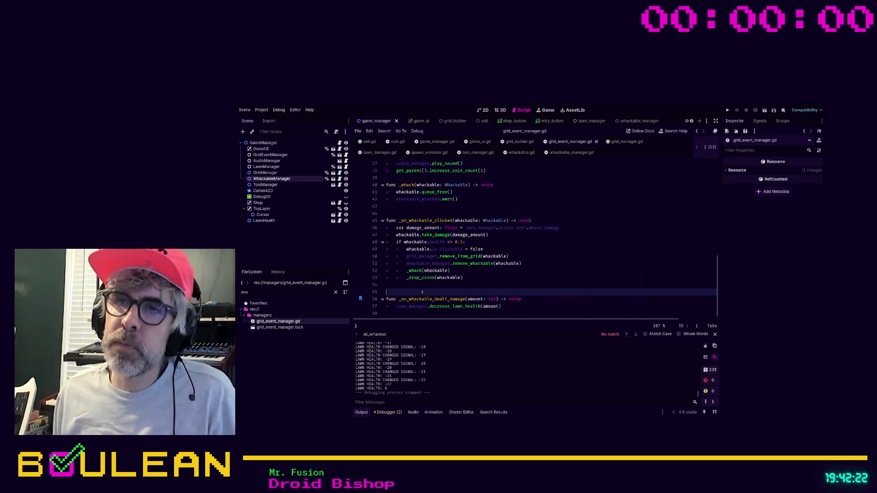
Review the _drop_coins function and its add_child line in the script editor.
ctrl+click(417, 278)
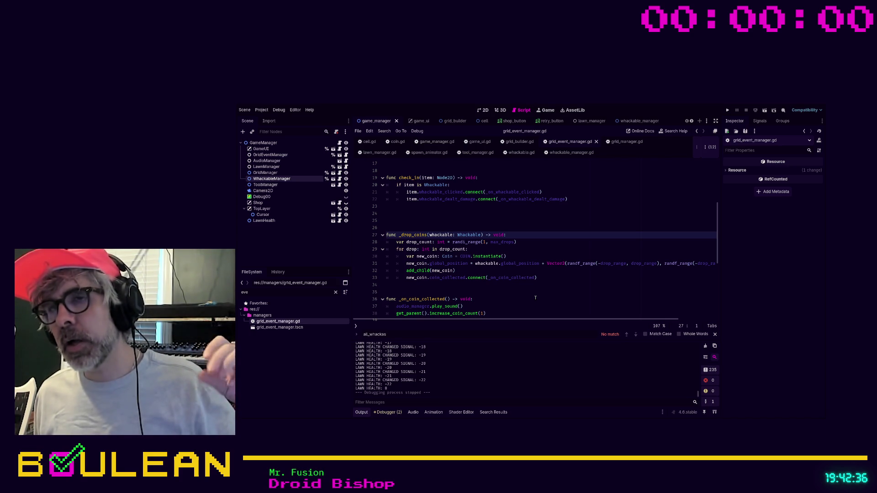
scroll(525, 278, up, 4)
scroll(521, 268, down, 4)
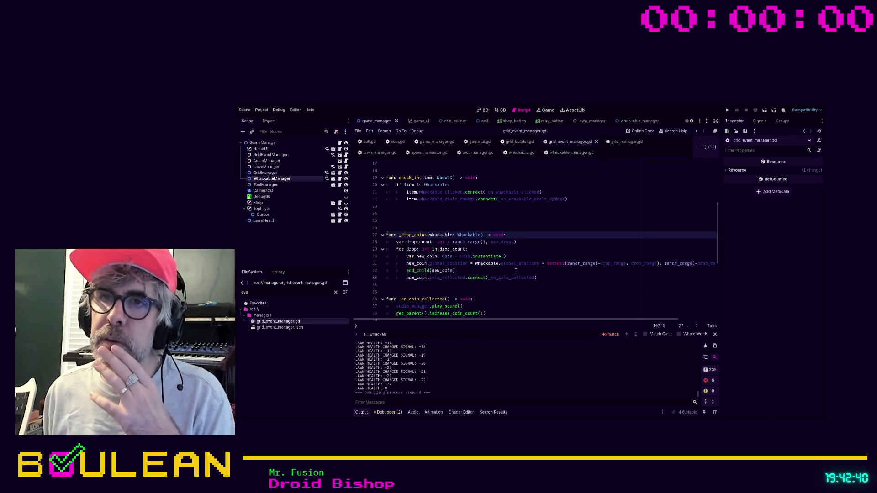
click(460, 270)
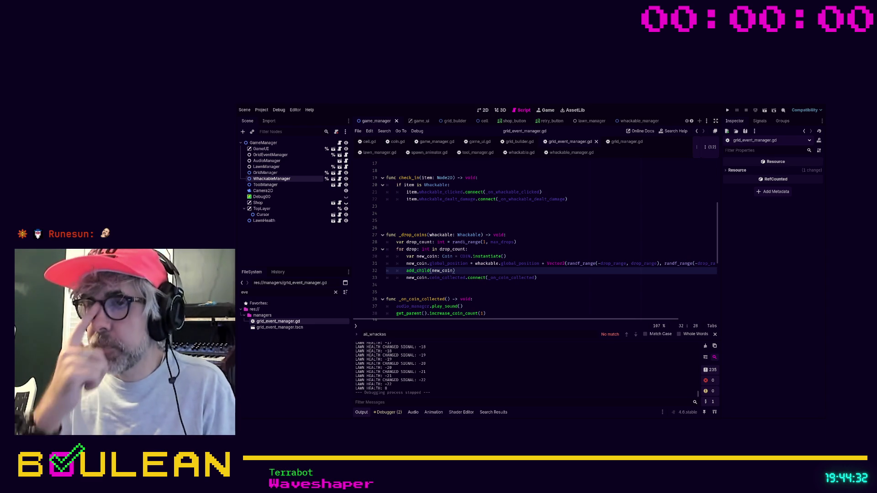
click(408, 291)
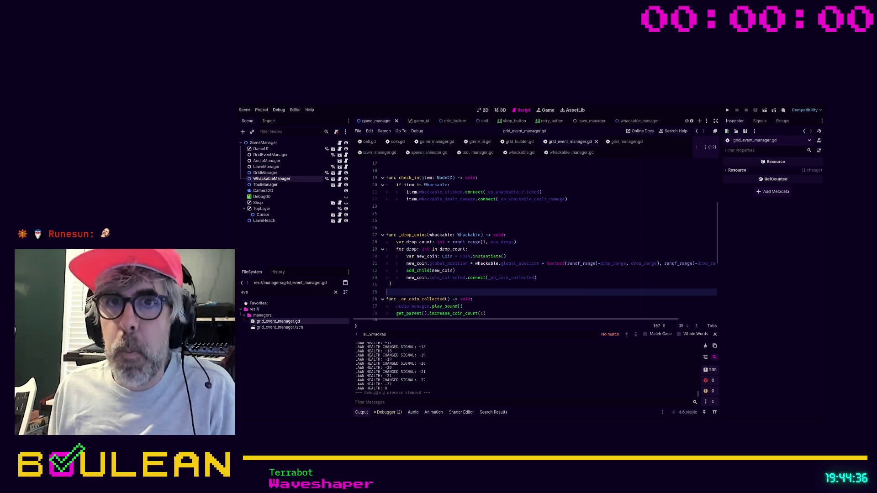
Replace the 'eve' FileSystem filter with 'manager' and select the managers folder.
click(335, 293)
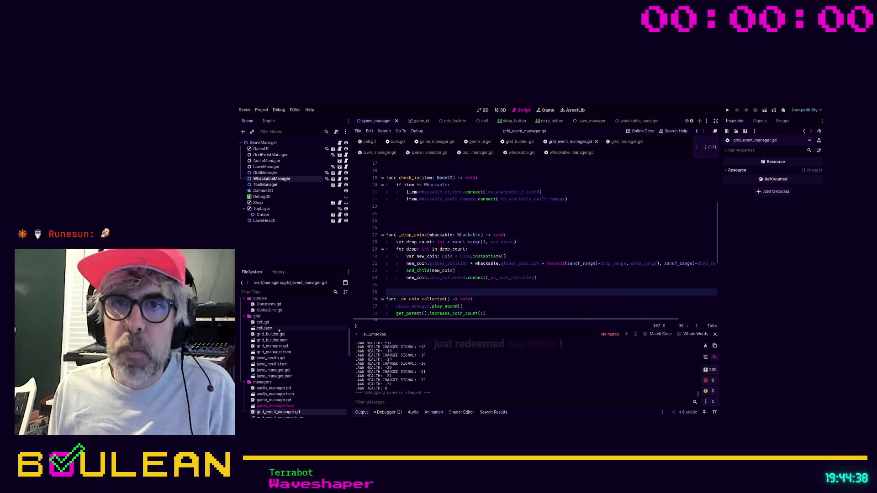
scroll(281, 332, up, 5)
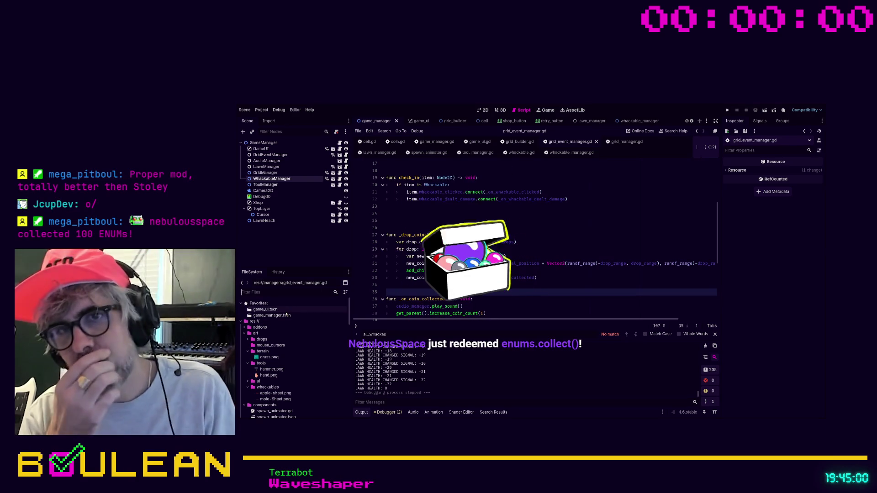
text(manager)
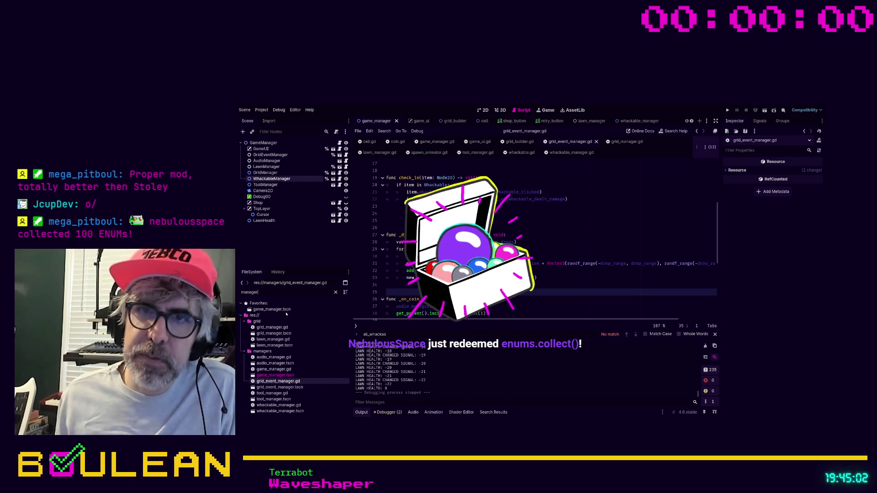
click(274, 351)
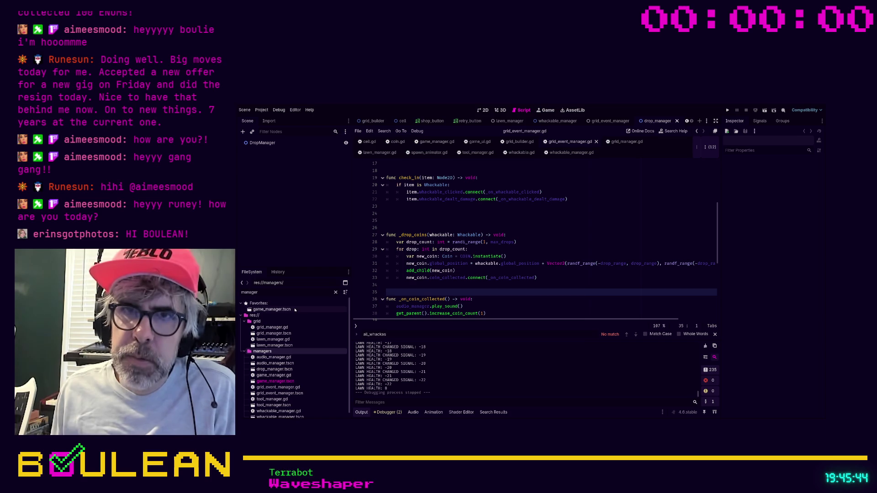
Attach a new drop_manager.gd script extending Node2D to the DropManager root node of drop_manager.tscn.
scroll(302, 361, down, 1)
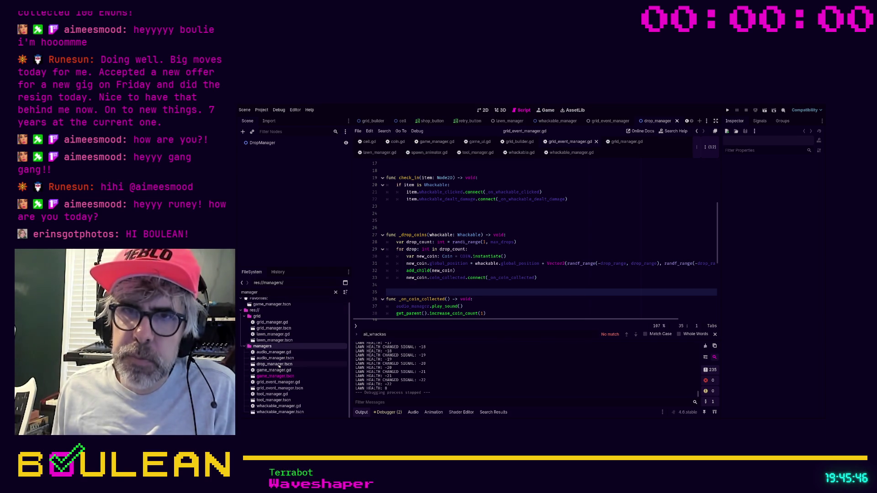
click(279, 365)
click(260, 143)
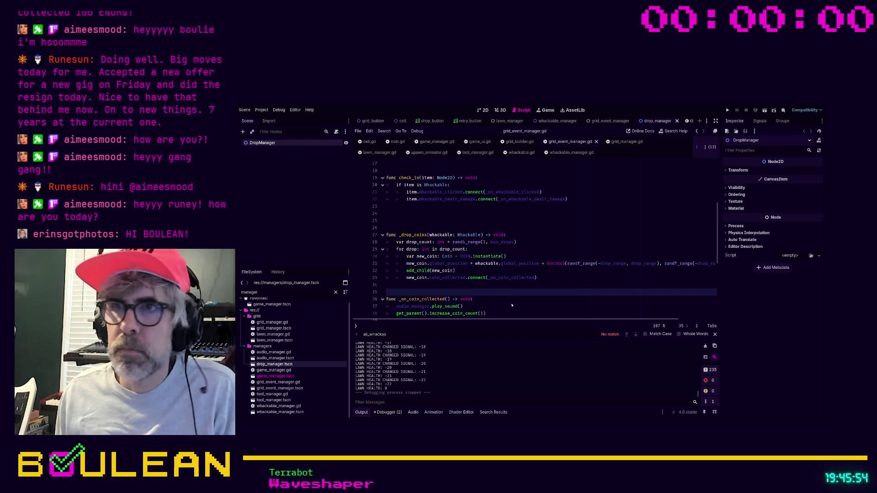
key(Return)
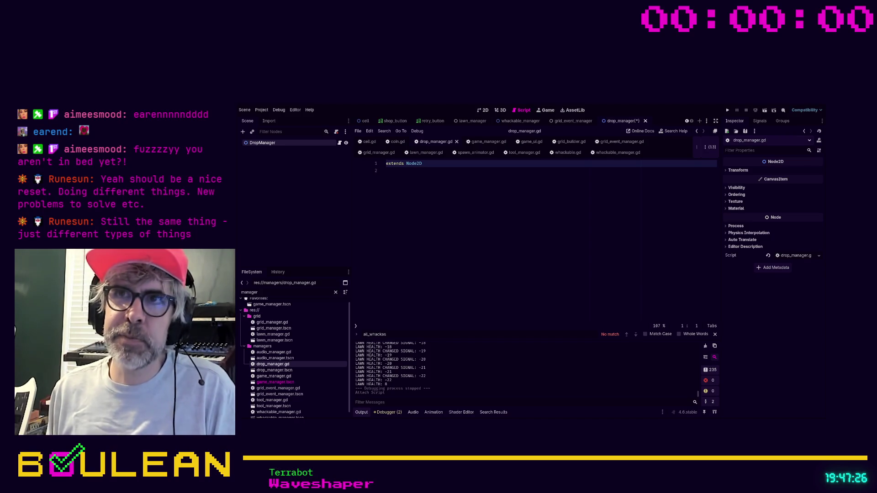
Add 'class_name DropManager' above 'extends Node2D' and save the script.
key(ctrl+shift+Return)
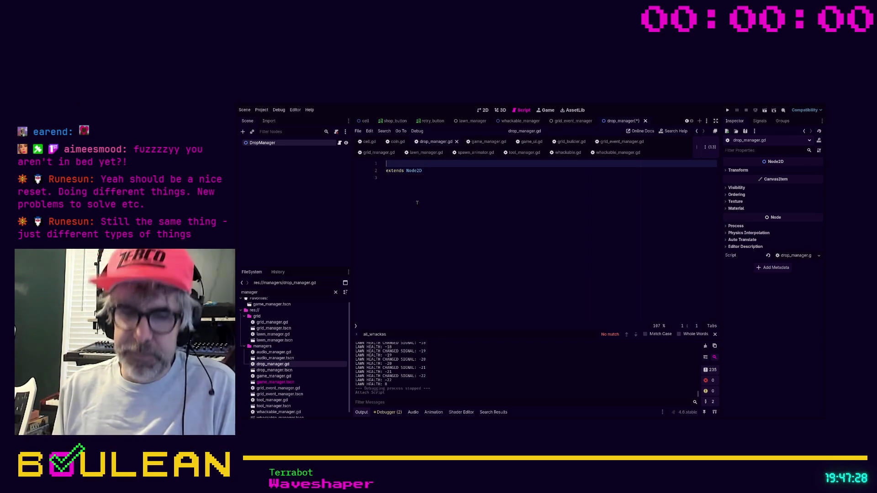
text(lass_ma)
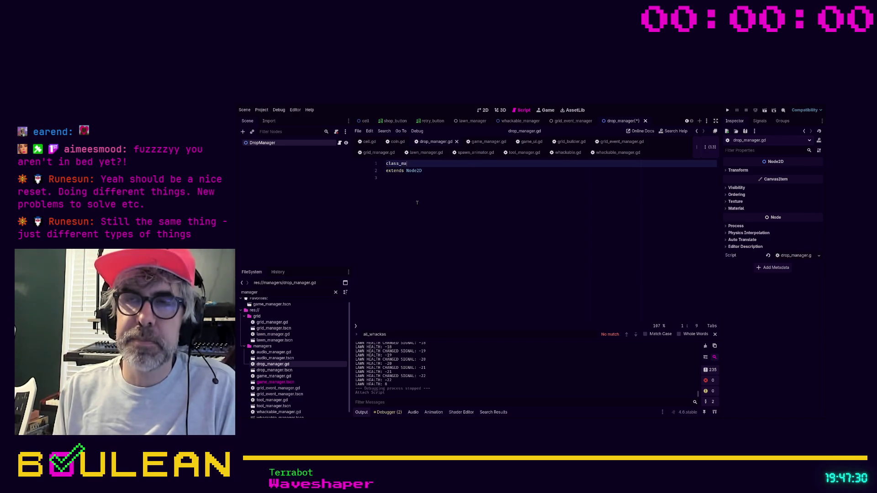
text(name Dr)
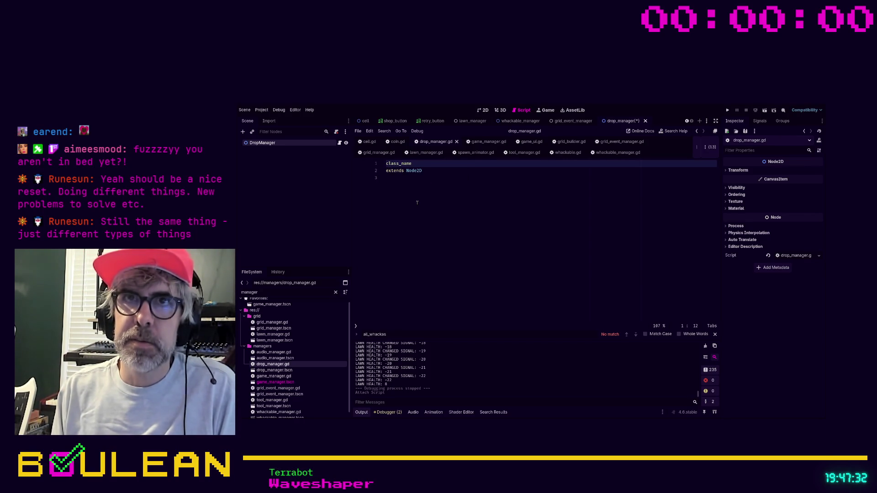
text(opManager)
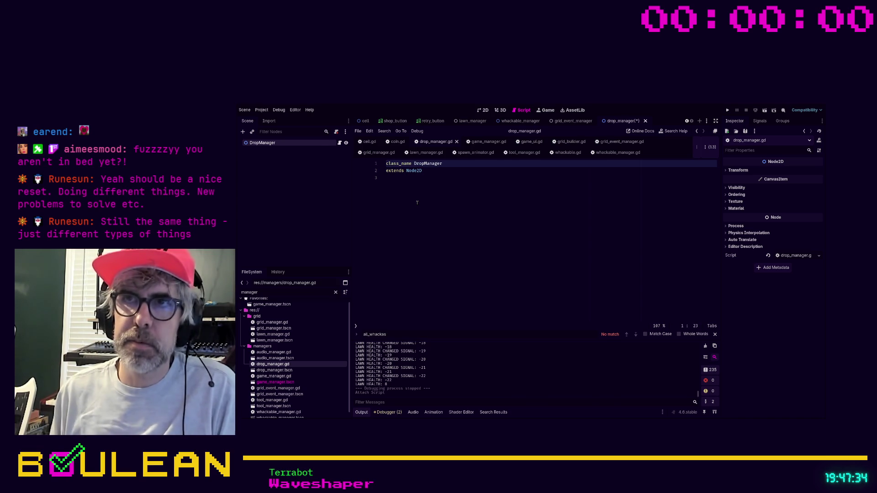
key(Down)
key(Down)
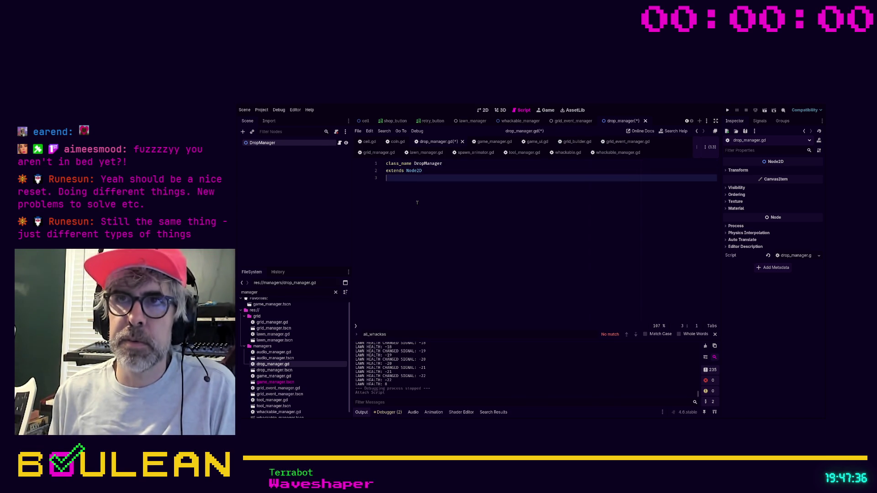
key(Return)
key(ctrl+s)
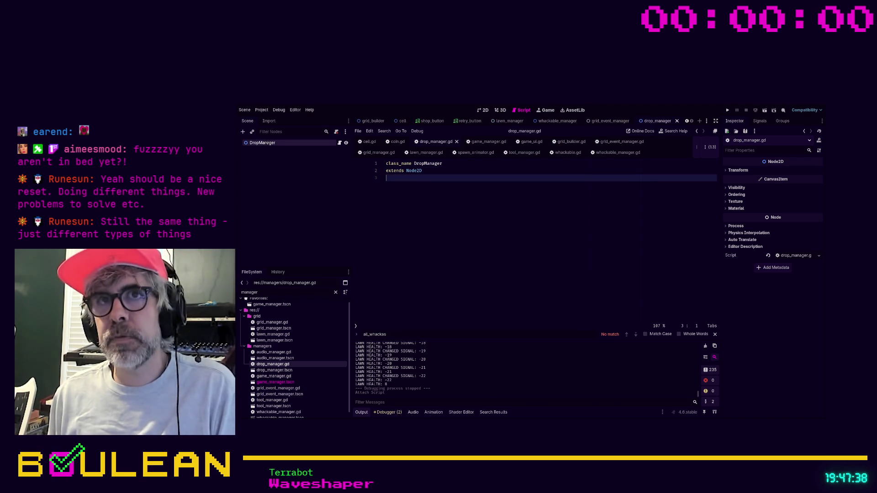
Add a Node2D child under DropManager and name it DropsContainer.
key(ctrl+a)
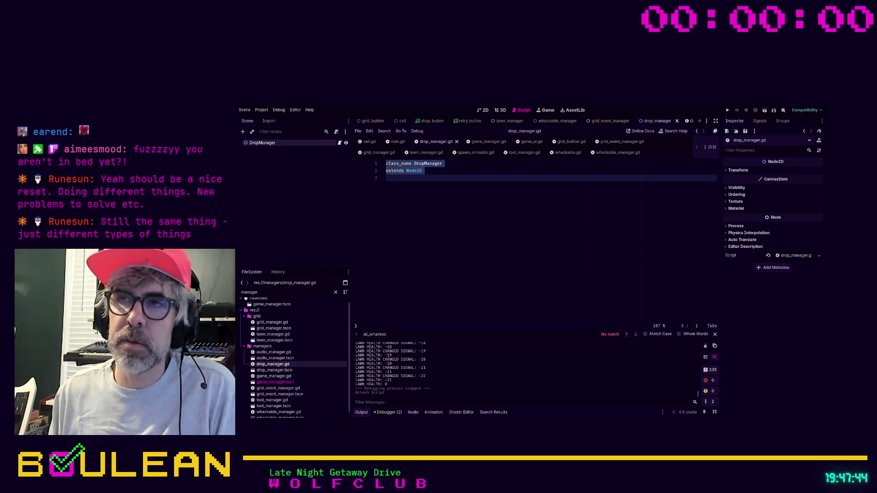
key(ctrl+a)
key(Return)
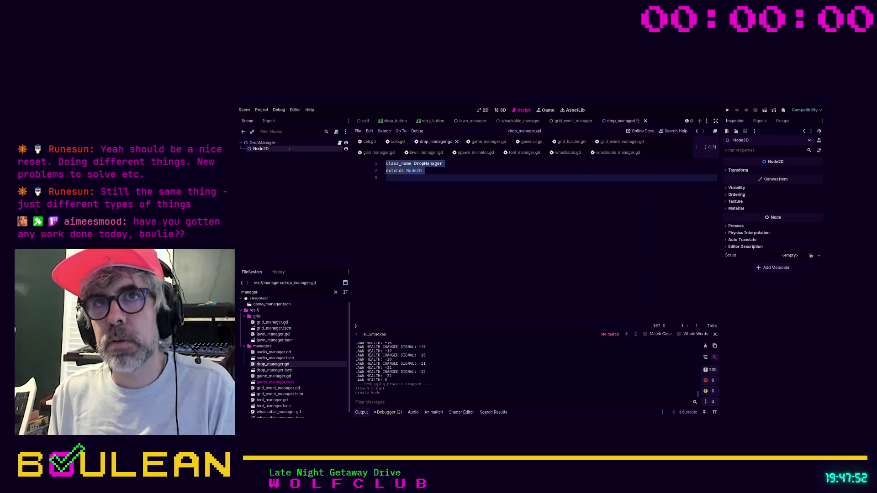
text(DropsContainer)
key(Return)
Save the drop_manager scene and make DropsContainer accessible by unique name.
click(386, 201)
key(ctrl+s)
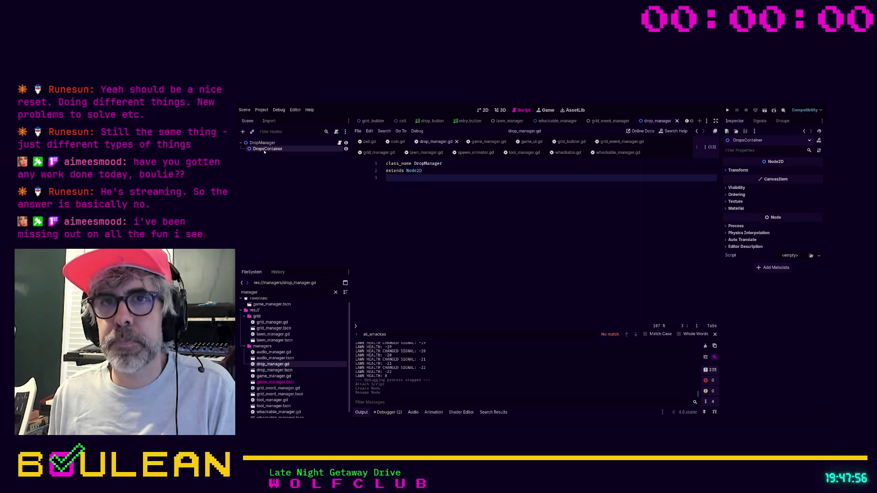
right_click(267, 149)
click(298, 223)
mouse_move(267, 149)
mouse_down()
mouse_move(418, 206)
mouse_move(407, 189)
mouse_up()
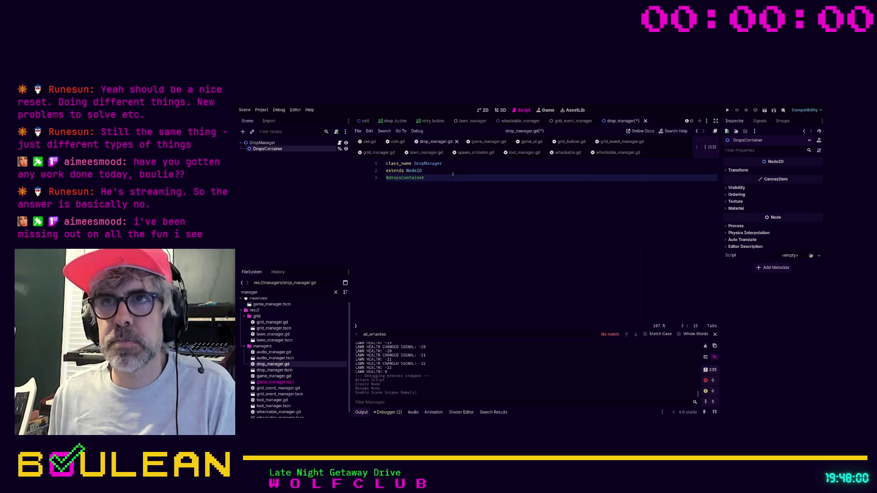
key(ctrl+z)
drag(268, 149, 393, 185)
click(439, 171)
key(Return)
key(ctrl+s)
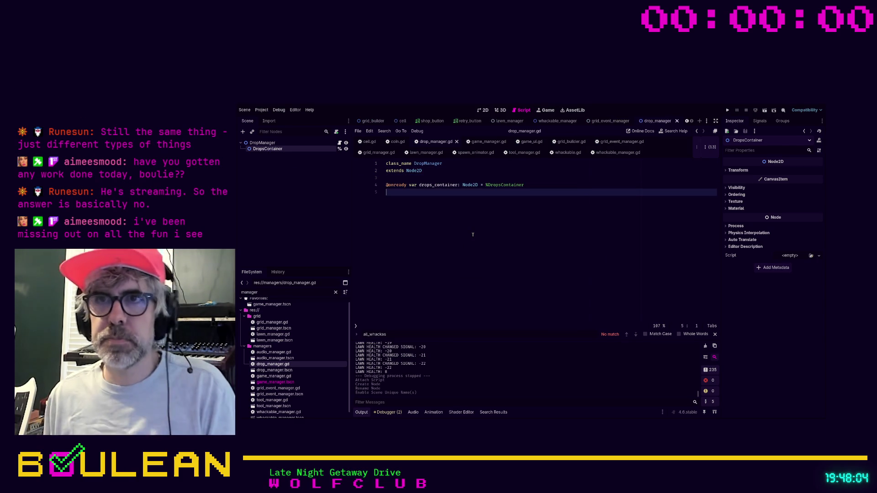
click(473, 235)
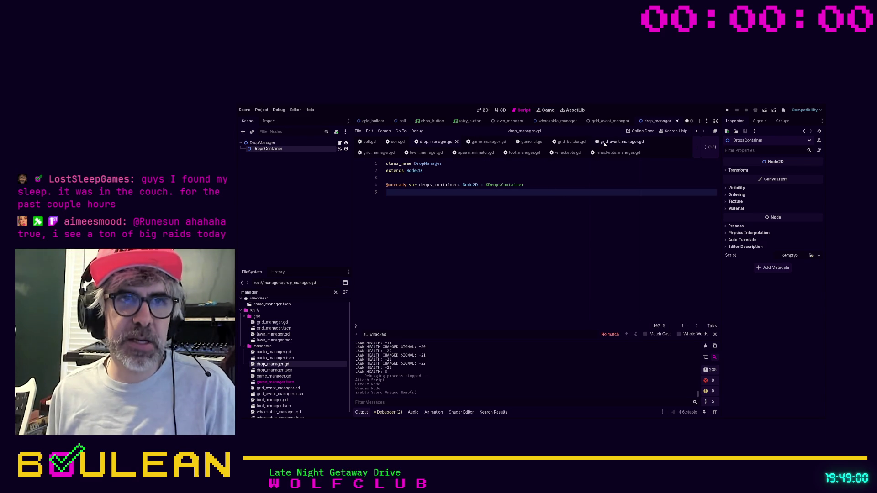
Switch to grid_event_manager.gd and delete the extra blank lines above _drop_coins.
click(604, 144)
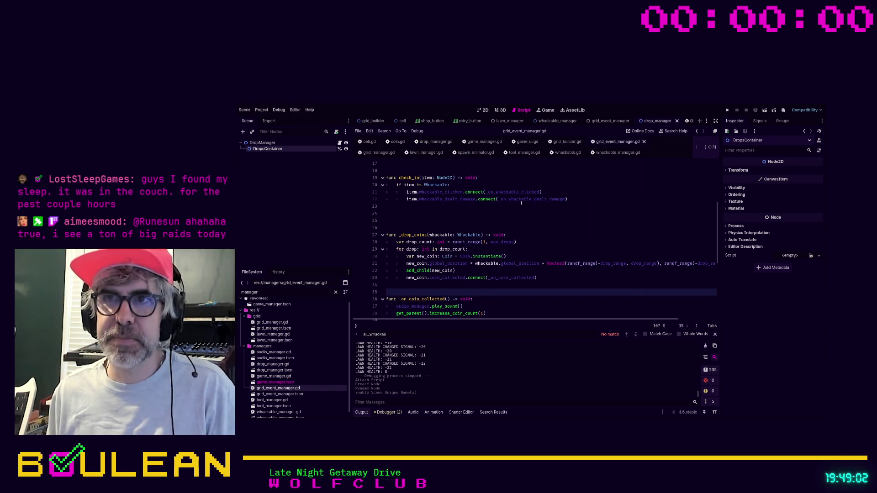
click(453, 219)
key(BackSpace)
key(Delete)
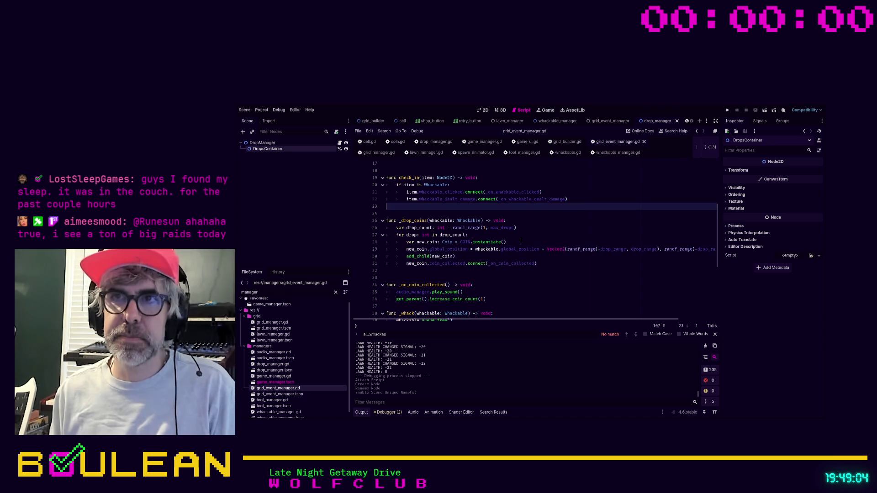
Insert a blank line before the _whack function and review the code below it.
click(411, 306)
key(Return)
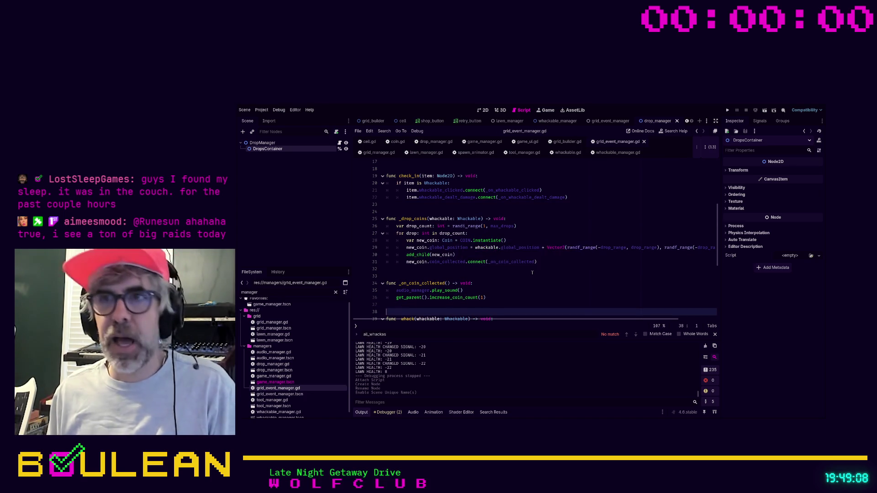
scroll(534, 272, down, 1)
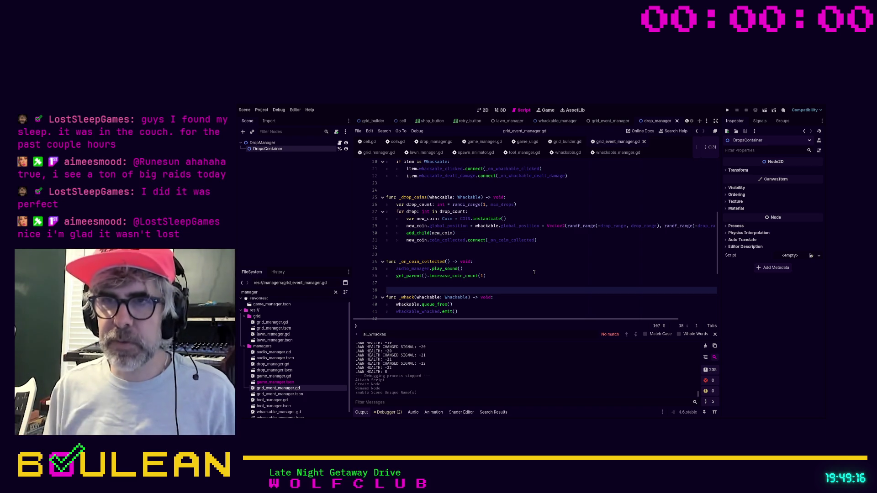
scroll(534, 272, down, 2)
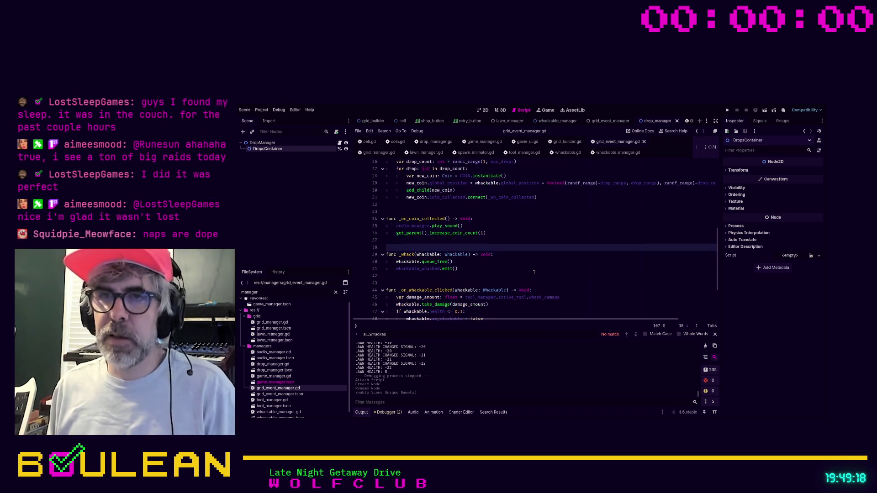
click(439, 283)
scroll(450, 284, down, 3)
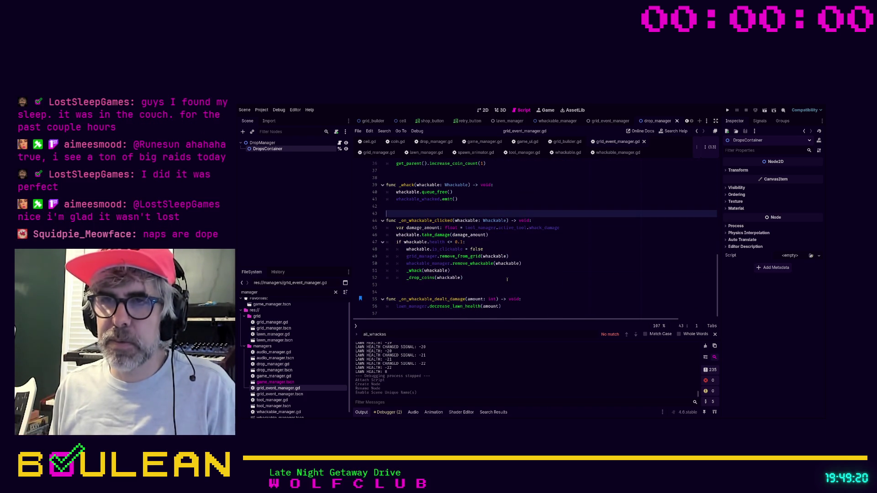
scroll(457, 285, up, 9)
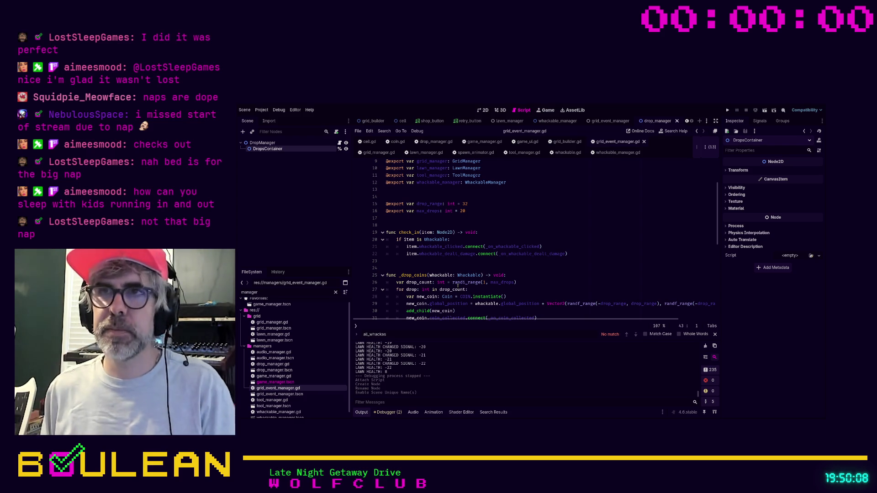
Delete blank lines 13–14 so the drop_range = 32 and max_drops = 20 exports follow the manager references.
click(516, 262)
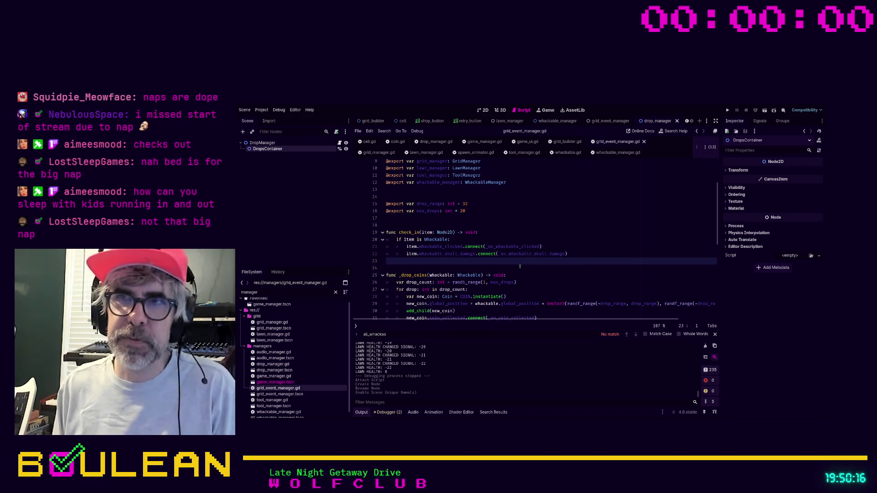
click(520, 267)
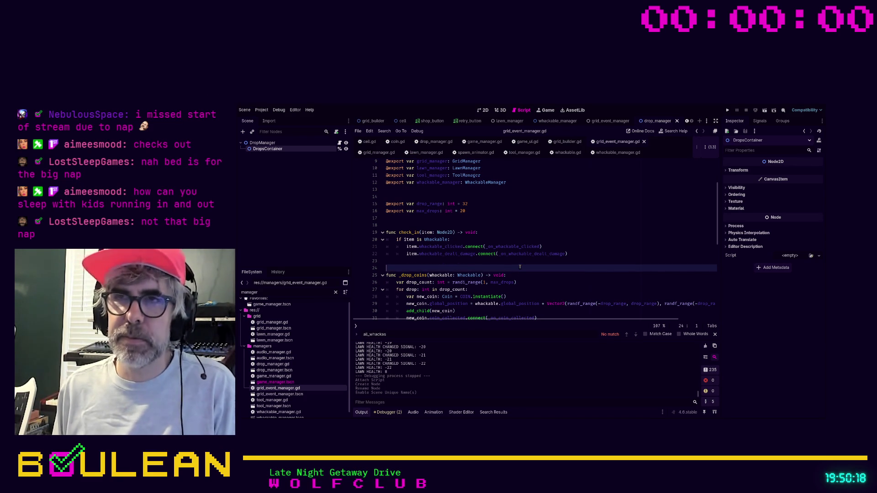
click(471, 264)
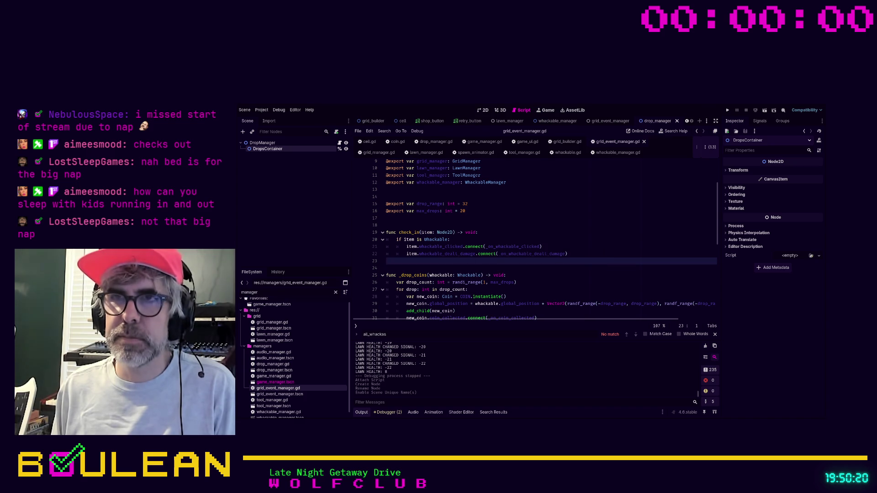
click(402, 224)
key(Up)
key(Up)
key(Up)
key(Down)
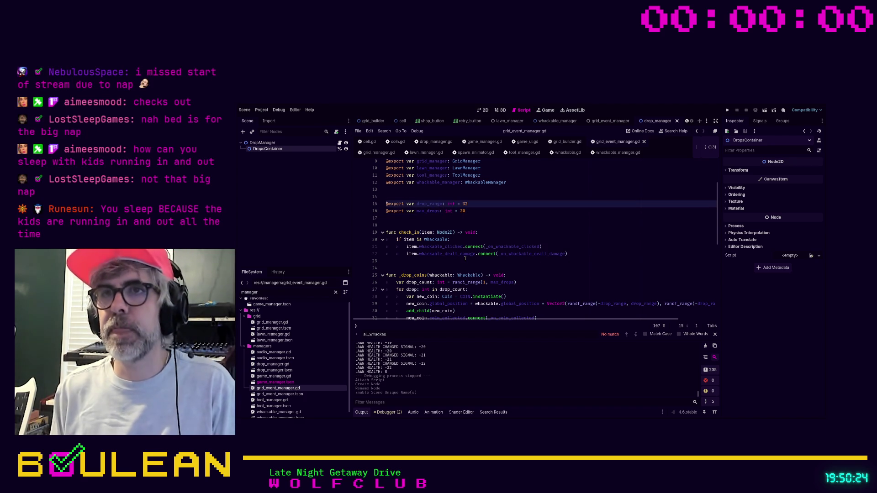
key(BackSpace)
key(BackSpace)
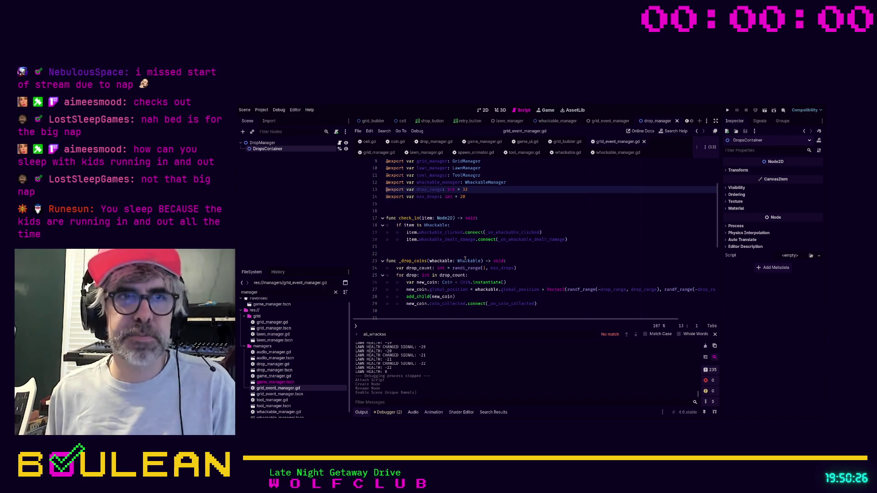
click(526, 249)
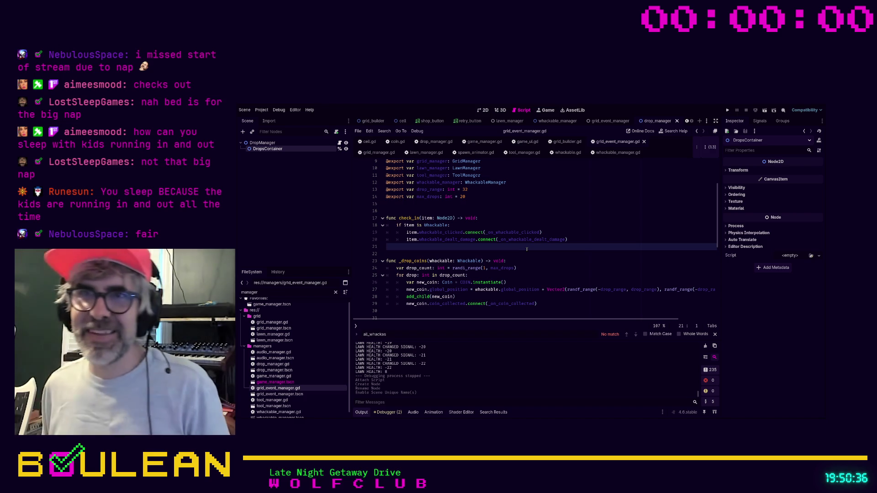
scroll(527, 250, up, 3)
click(526, 249)
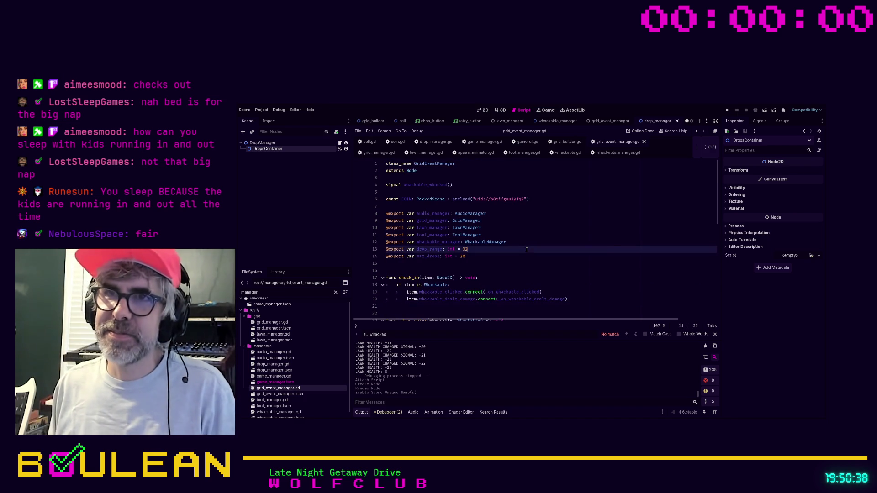
scroll(527, 249, down, 4)
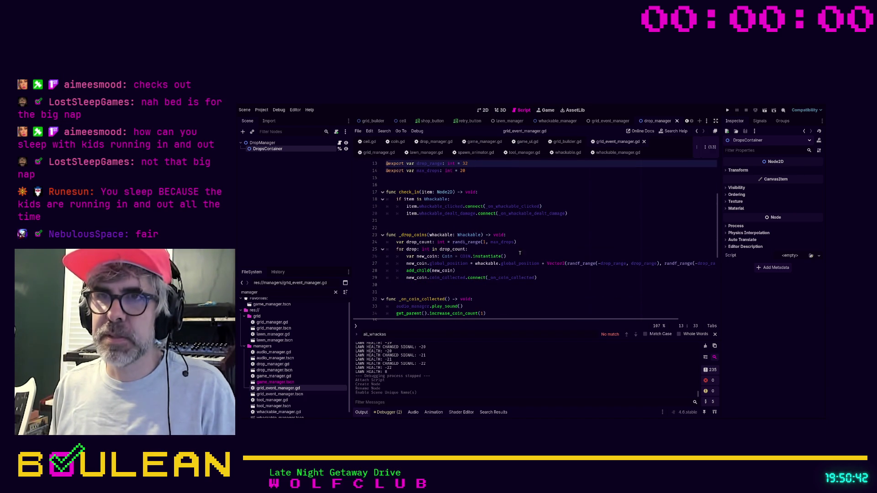
scroll(524, 250, up, 4)
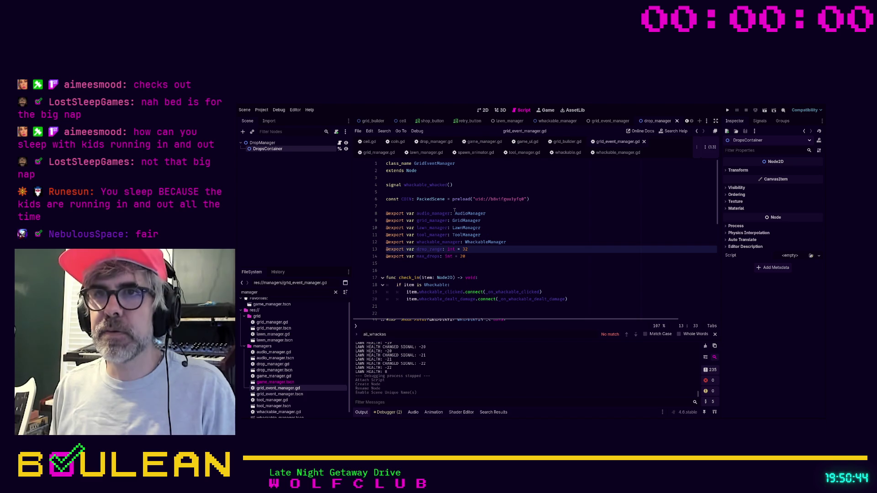
click(490, 213)
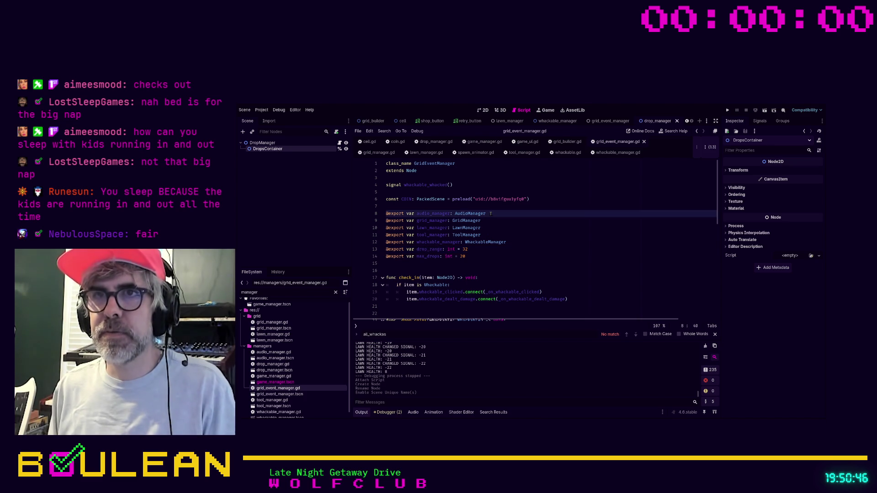
key(Return)
text(@export )
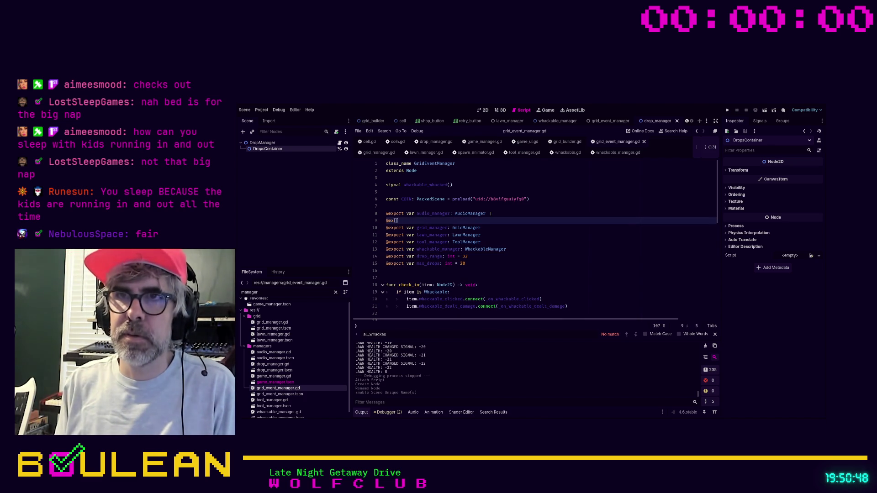
text(var drop_manage)
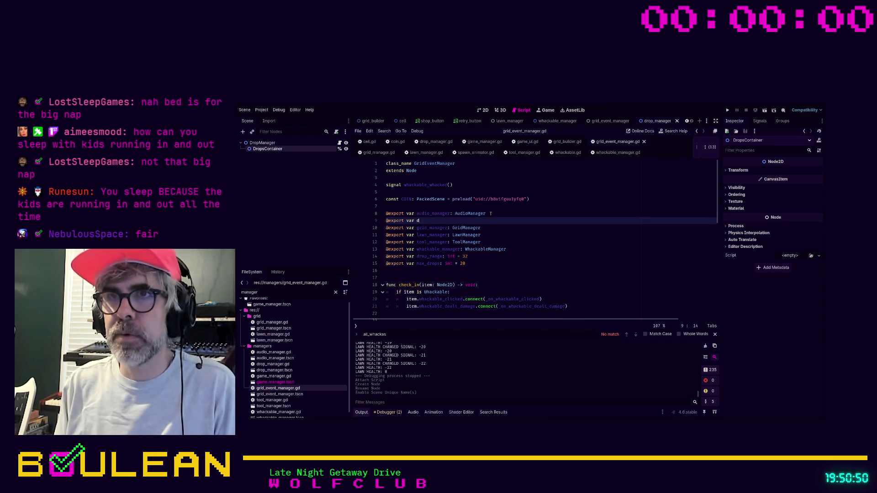
text(r: Drop)
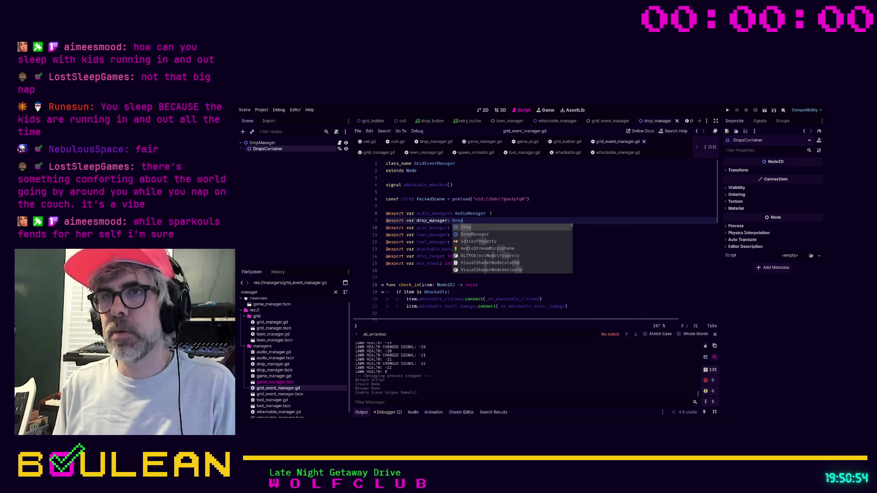
key(Down)
key(Return)
click(512, 235)
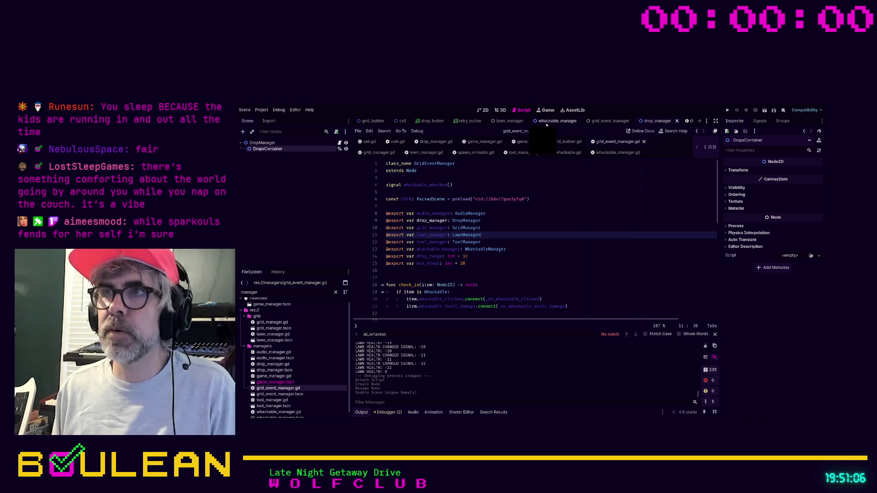
Switch to the game_manager scene and select GameManager to show its properties in the Inspector.
click(686, 121)
click(687, 121)
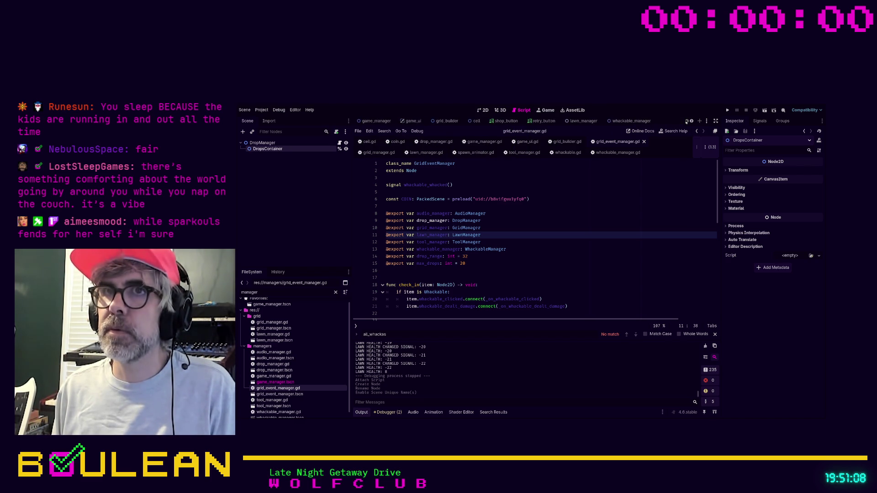
click(375, 121)
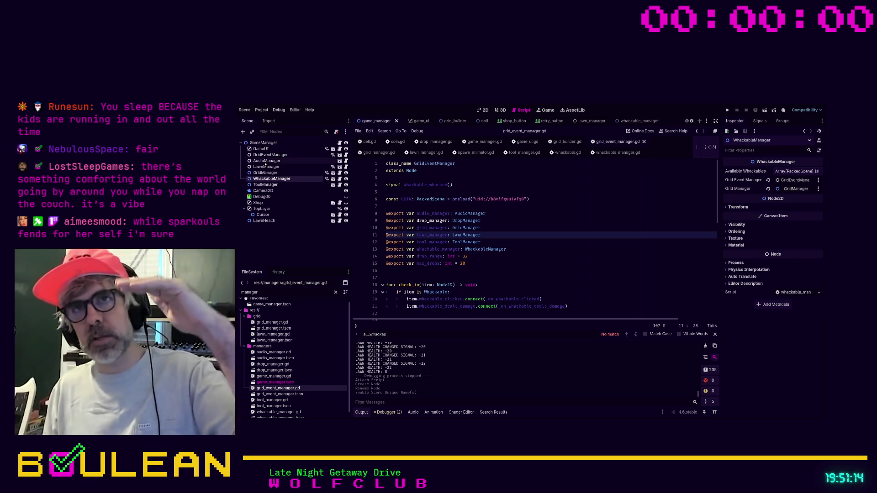
click(262, 143)
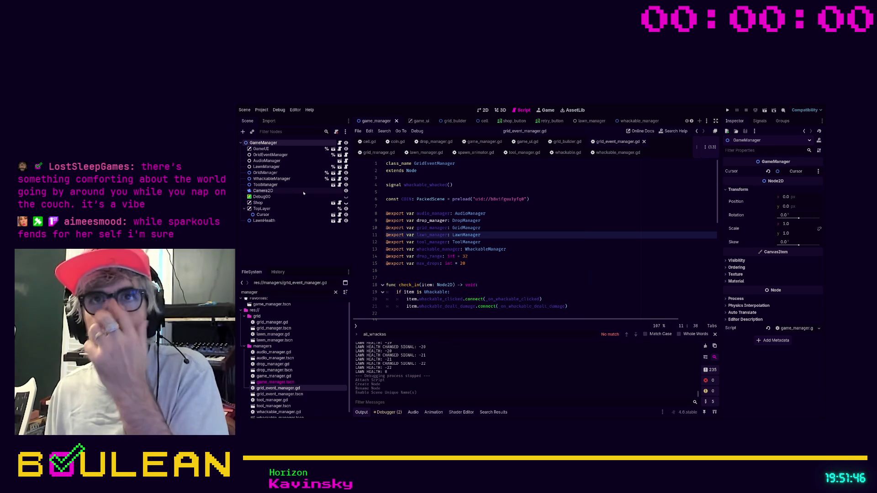
Filter the FileSystem for 'drop' and drag drop_manager.tscn under GameManager in the Scene tree.
double_click(266, 293)
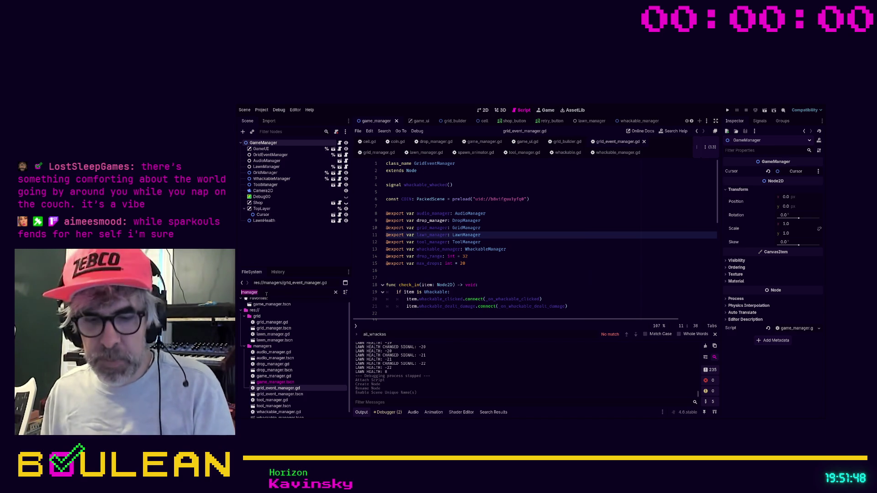
text(drop)
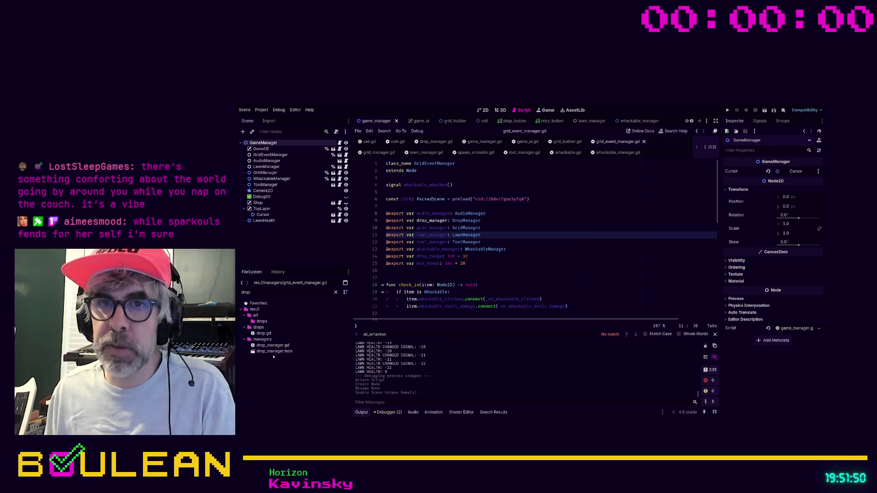
click(273, 353)
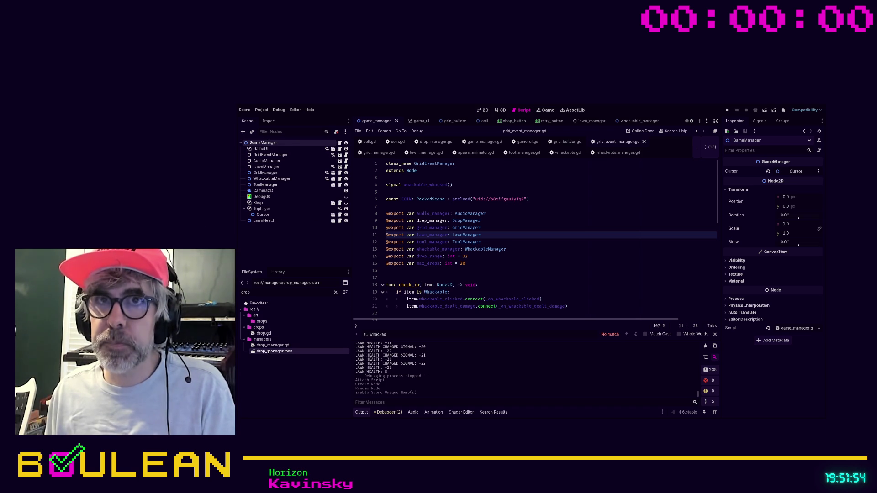
mouse_move(269, 352)
mouse_down()
mouse_move(274, 174)
mouse_move(263, 168)
mouse_up()
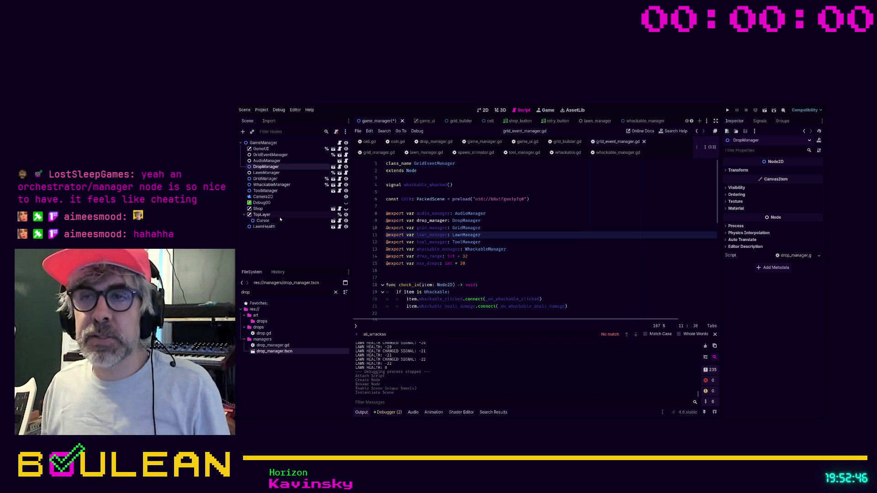
Save the game_manager scene with Ctrl+S, then go to the _drop_coins header in grid_event_manager.gd.
click(524, 270)
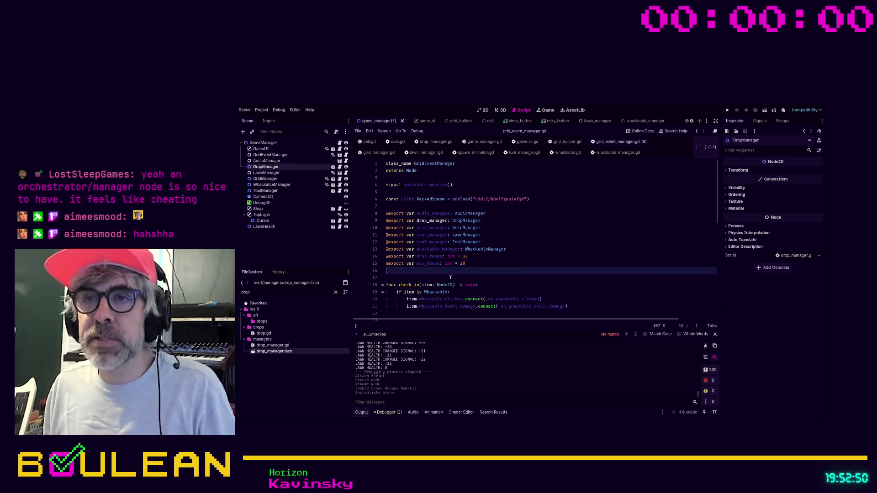
click(424, 274)
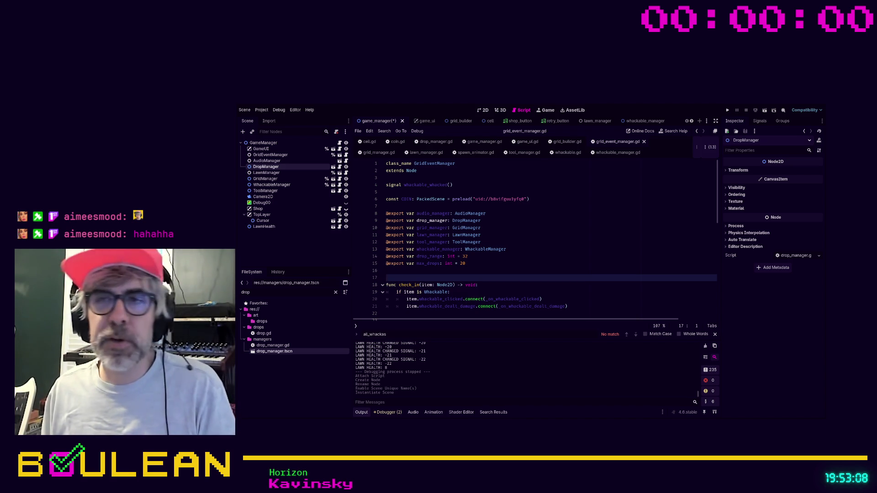
key(ctrl+s)
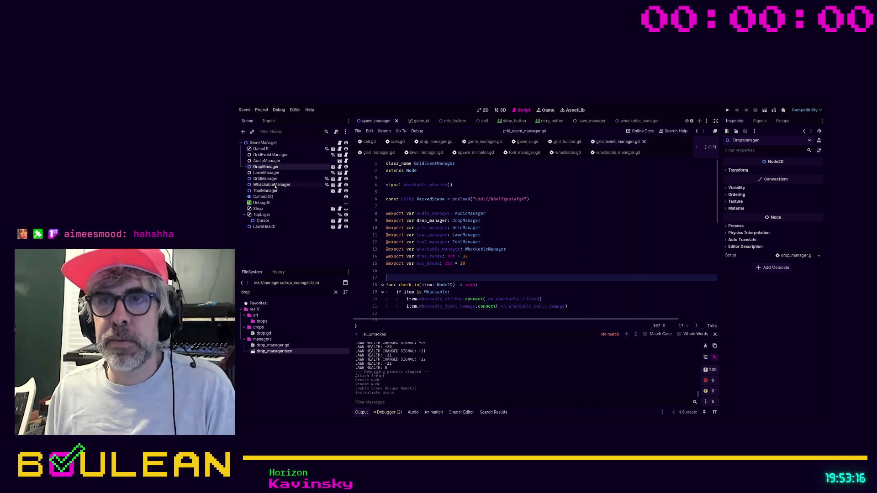
scroll(515, 248, down, 4)
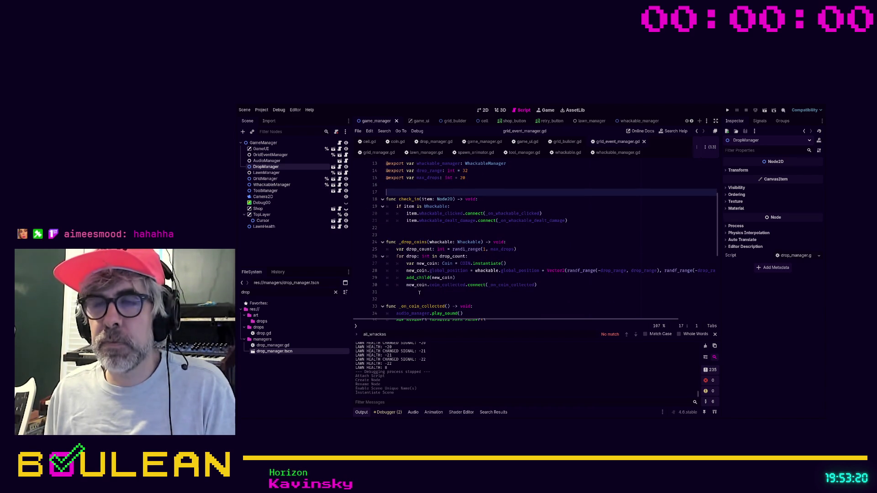
click(520, 243)
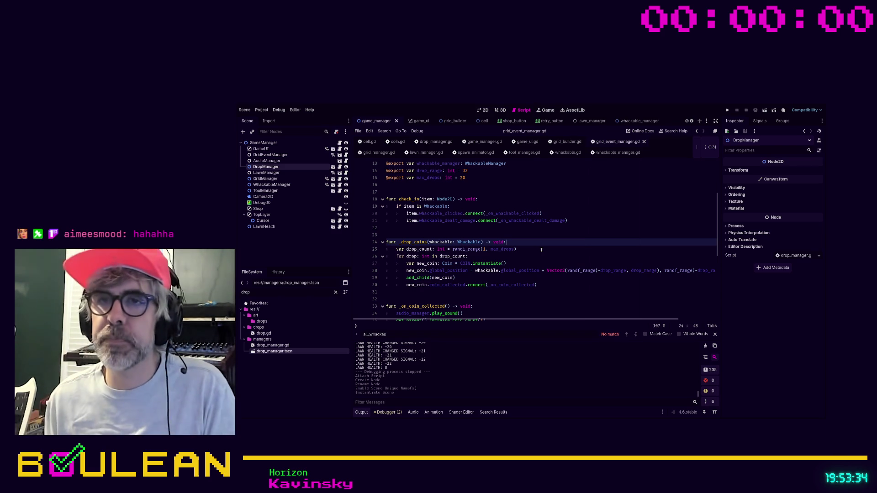
Prefix the add_child call on line 29 with drop_manager.drops_container. using autocomplete.
key(Down)
key(Down)
key(Down)
key(Home)
text(dr)
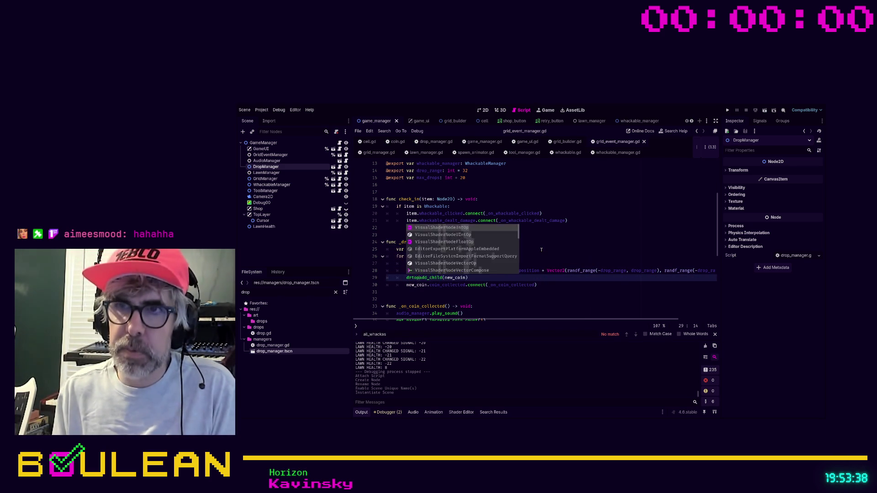
text(op)
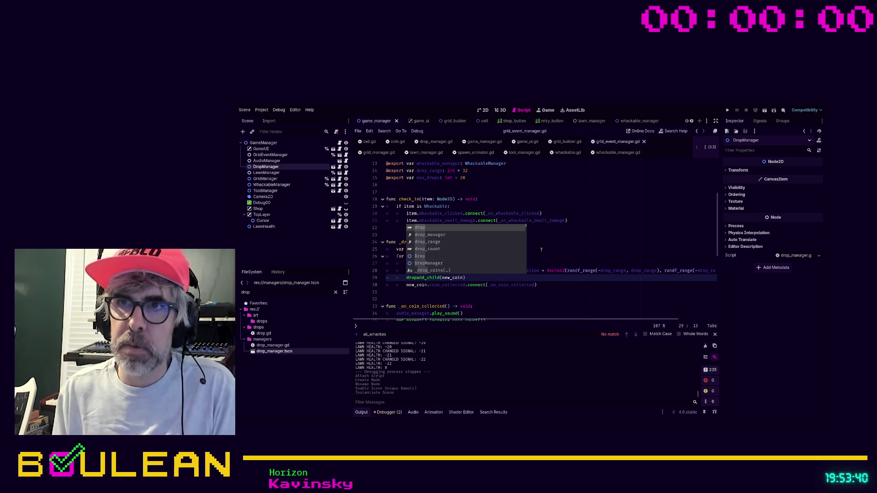
key(Down)
key(Return)
text(.)
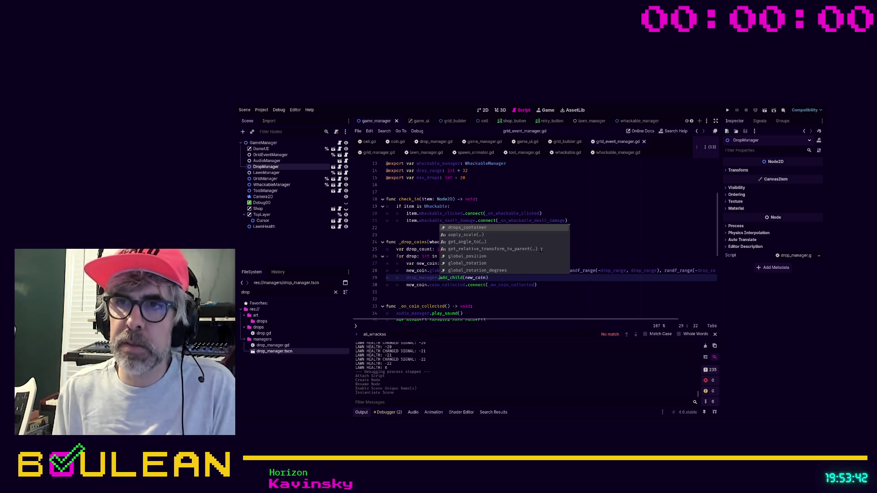
text(dr)
key(Tab)
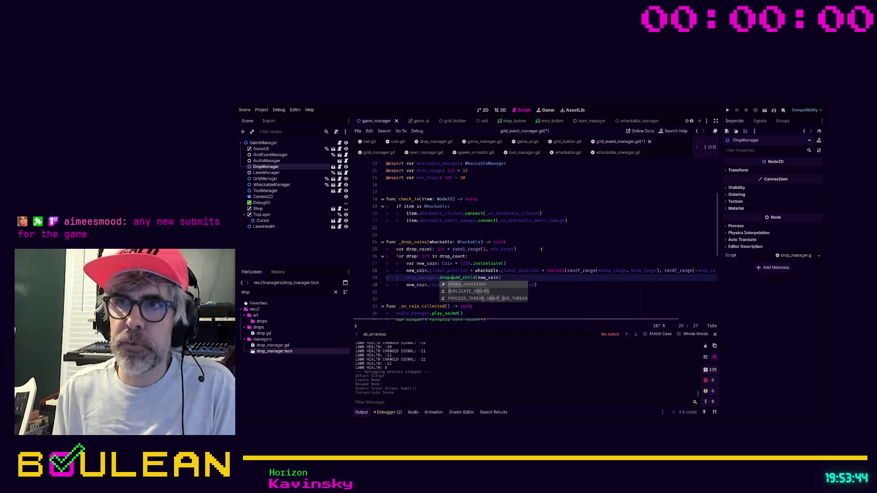
key(ctrl+z)
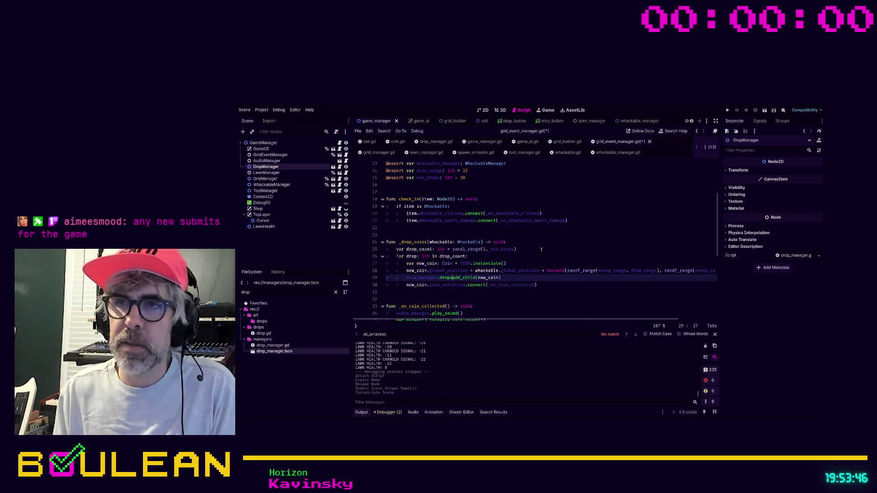
text(_conta)
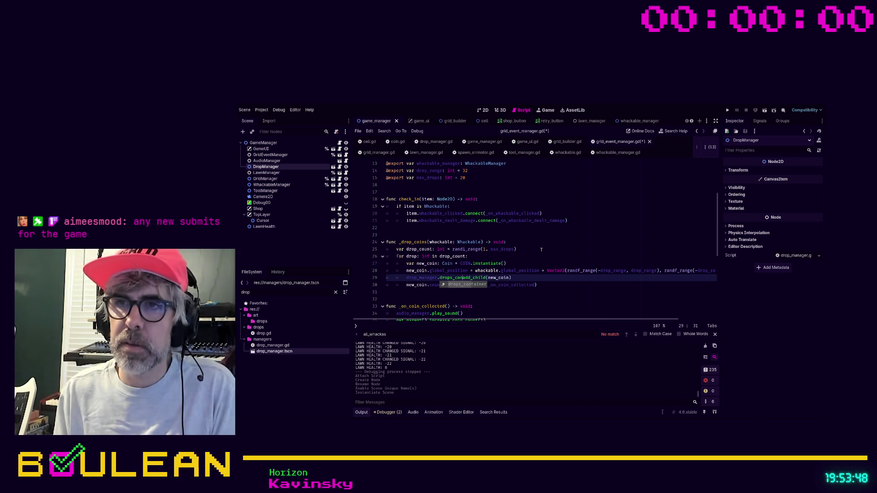
key(Return)
text(.)
Save grid_event_manager.gd and switch to the drop_manager.gd script.
click(543, 280)
key(ctrl+s)
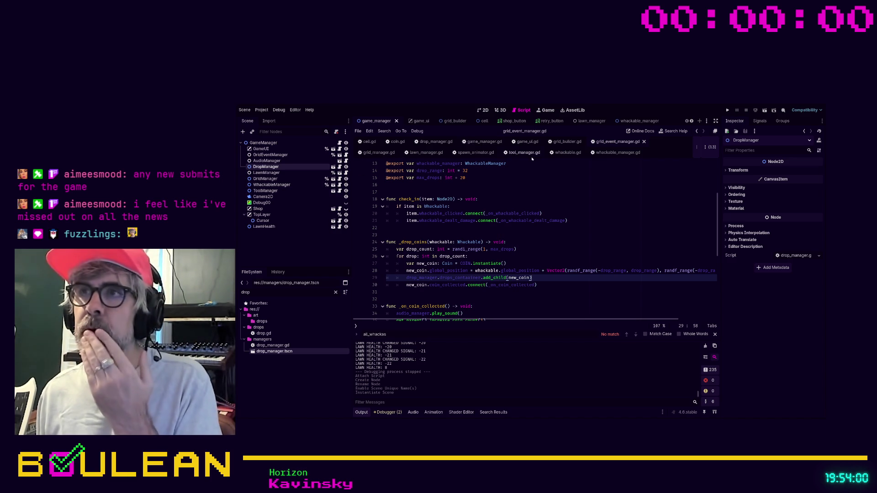
click(435, 142)
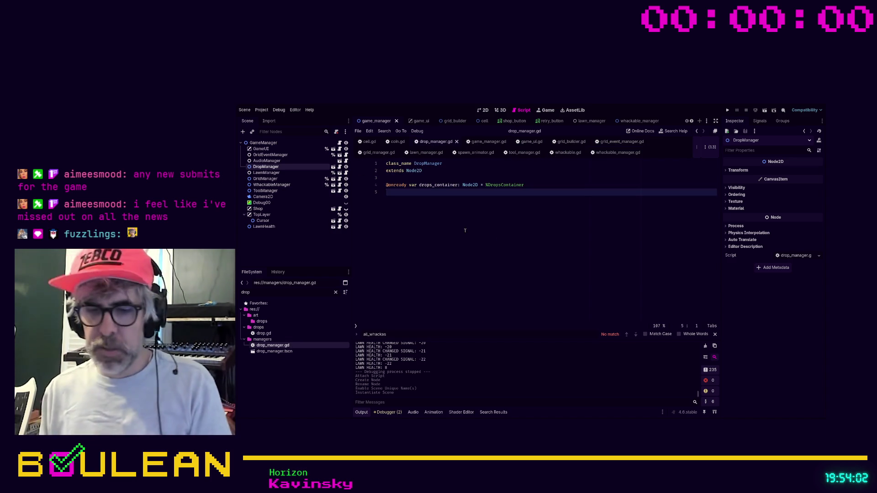
Add a new start_new_round() -> void function below the drops_container declaration.
key(Return)
key(Return)
key(Return)
text(func _start)
key(BackSpace)
key(BackSpace)
key(BackSpace)
key(BackSpace)
key(BackSpace)
text(start_new_)
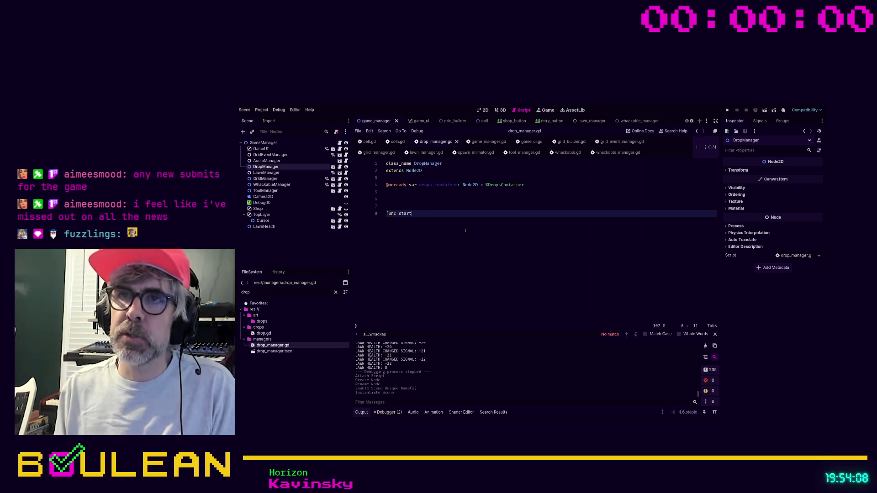
text(round())
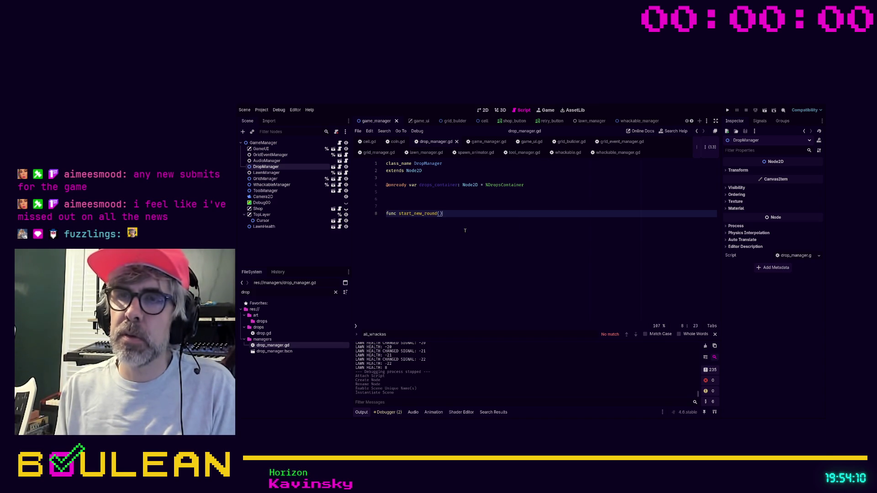
text( -> void:)
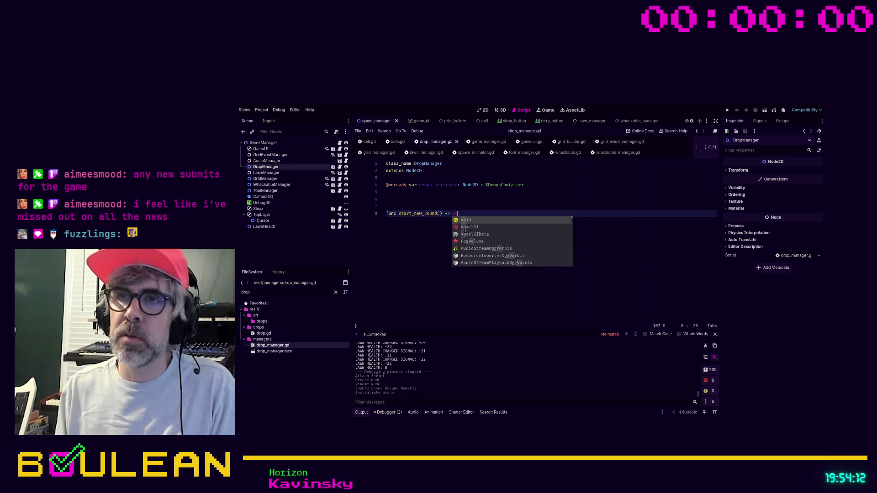
key(Return)
Loop 'for drop: Drop in drops_container.get_children():' calling drop.queue_free(), then save.
text(for drop: )
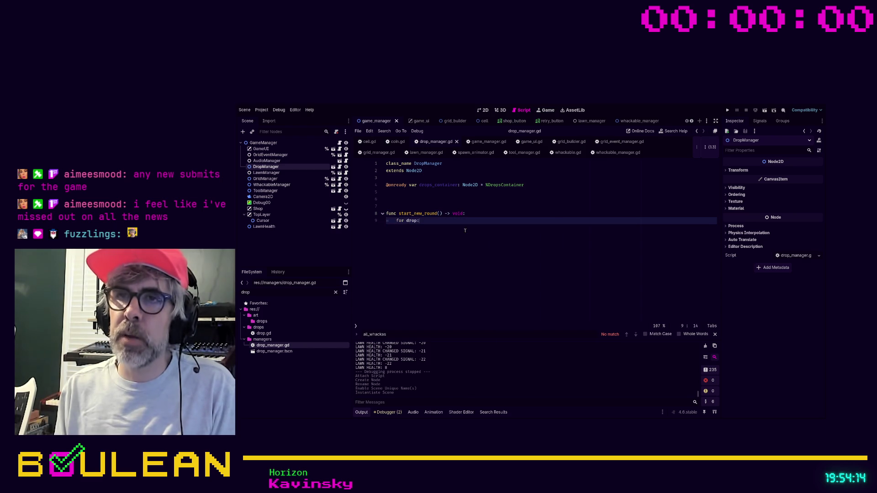
text(Drop in )
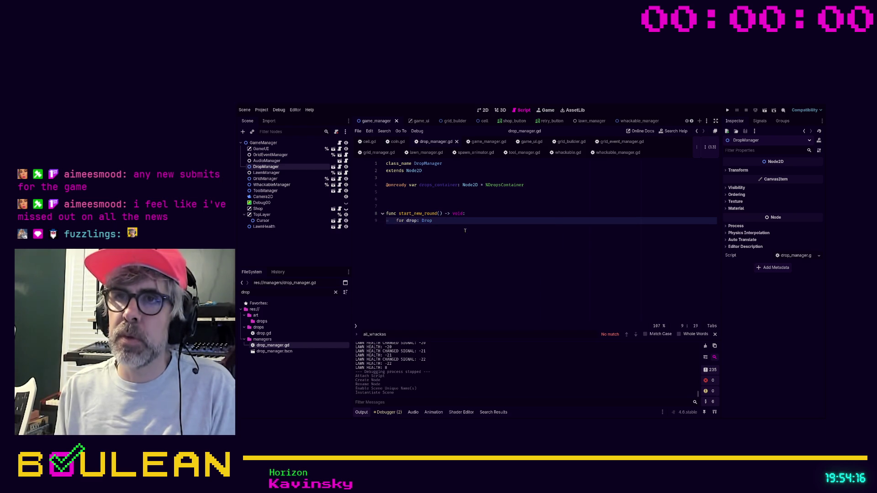
text(drop)
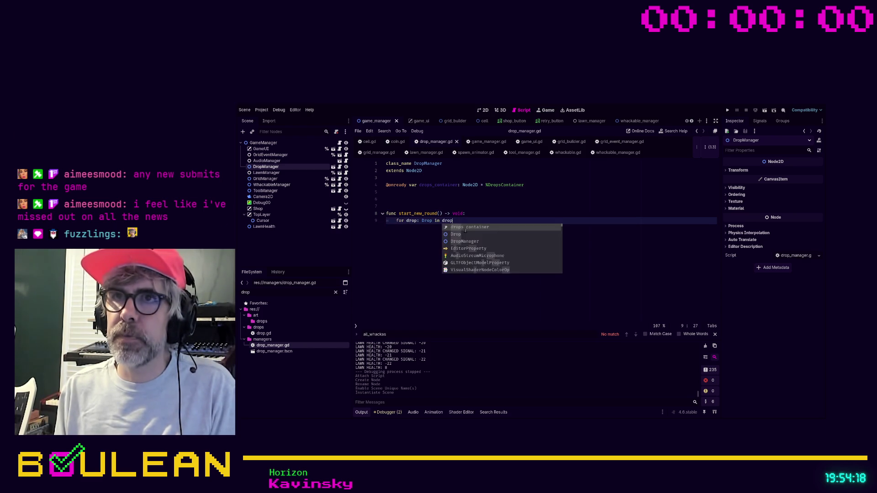
key(Return)
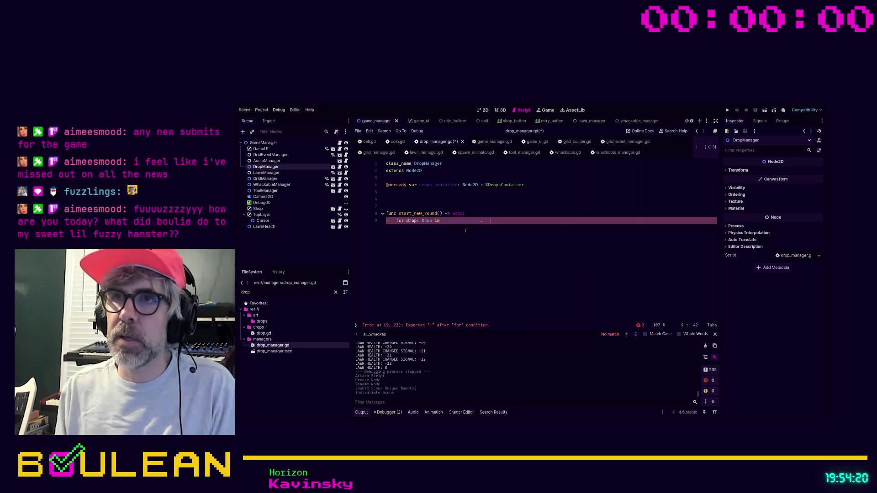
text(.get_chil)
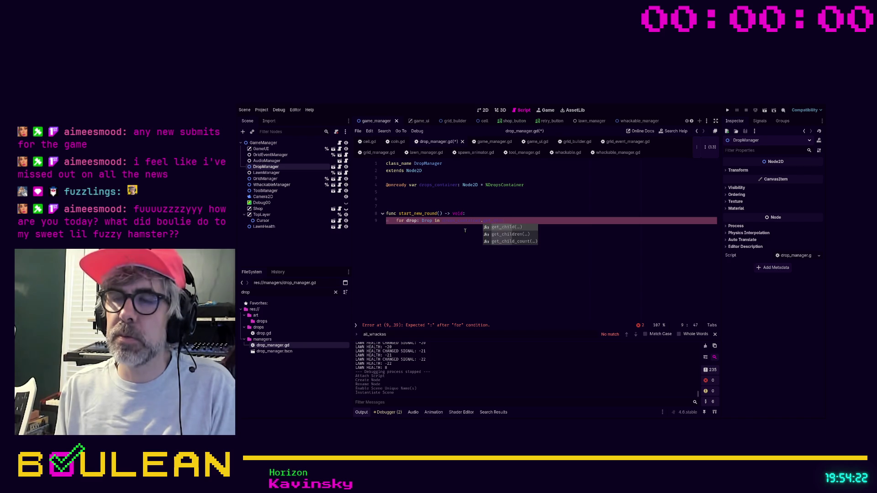
text(dren()
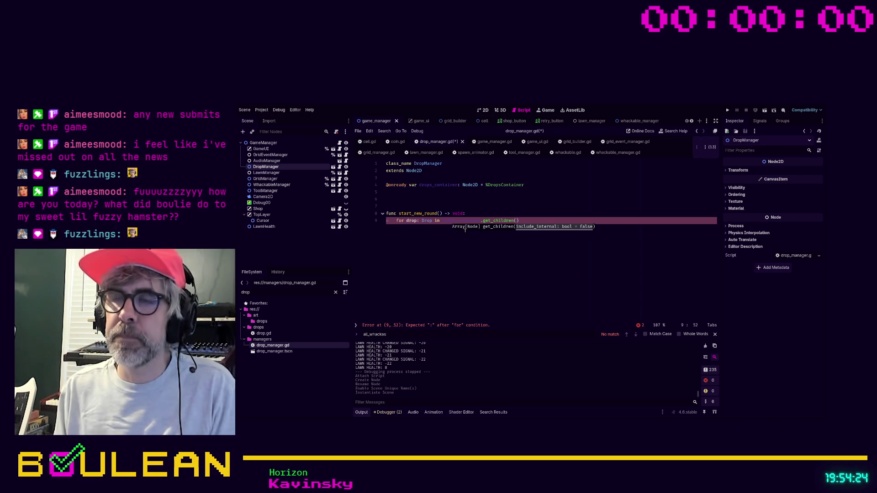
text())
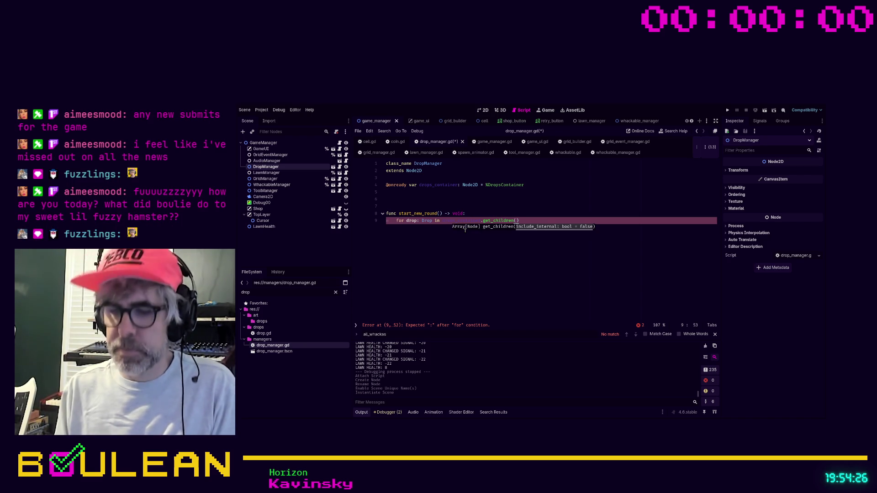
text(:)
key(Return)
text(drop.queue)
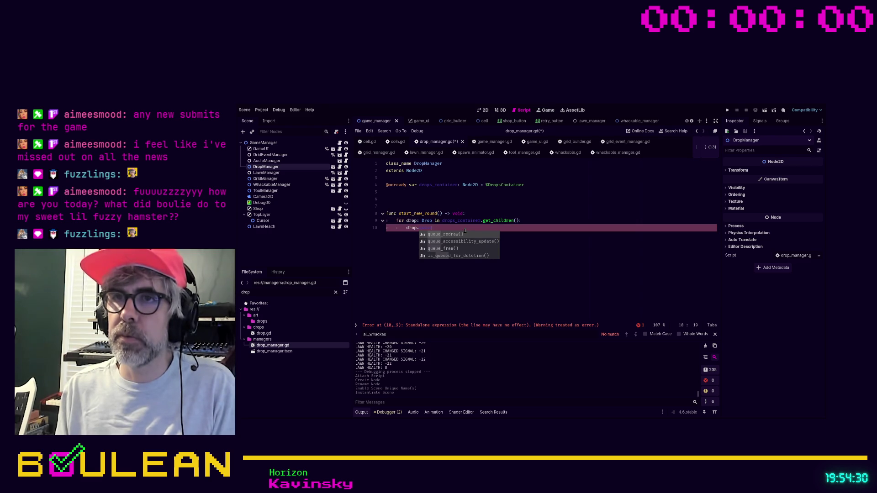
key(Down)
key(Down)
key(Return)
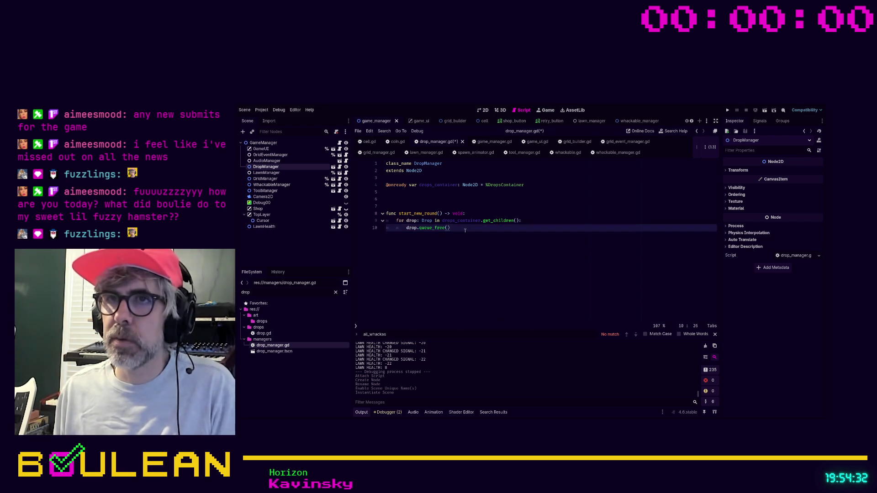
key(ctrl+s)
click(404, 197)
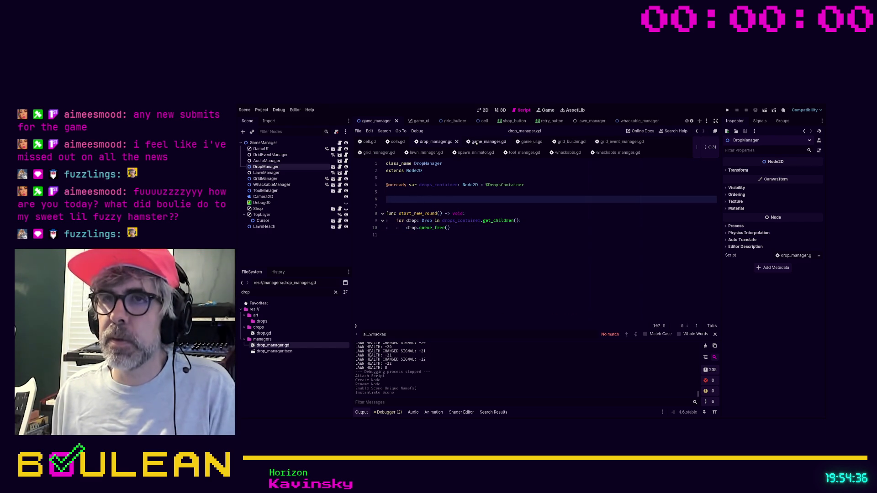
Add a drop_manager reference to game_manager.gd by dragging in DropManager, move it up, and save.
click(475, 143)
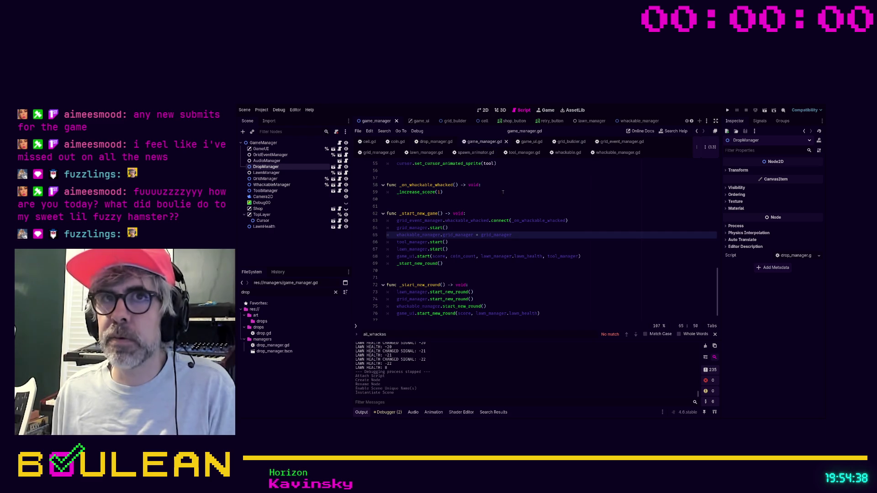
scroll(627, 273, up, 15)
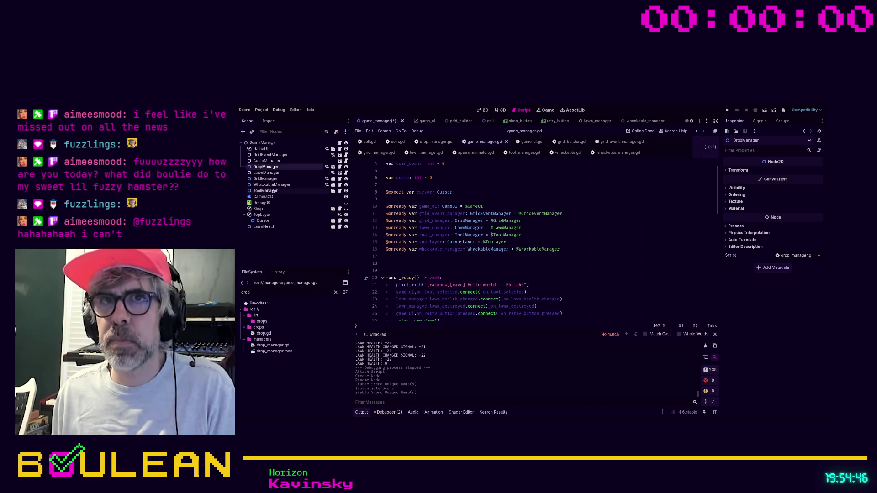
mouse_move(265, 167)
mouse_down()
mouse_move(294, 193)
mouse_move(434, 269)
mouse_up()
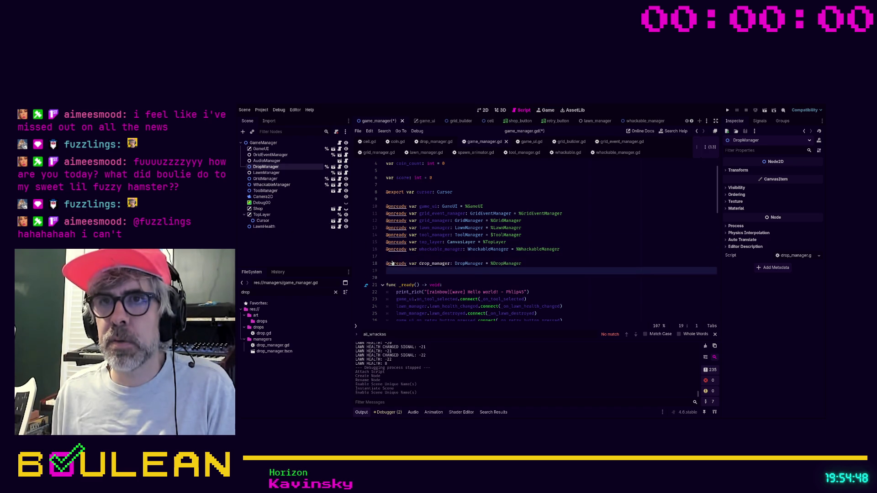
key(alt+Up)
key(alt+Up)
key(alt+Up)
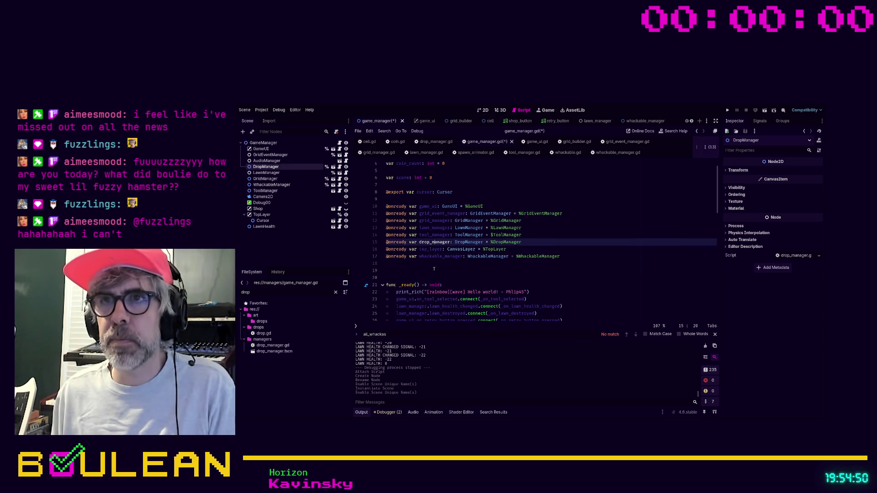
click(434, 269)
key(ctrl+s)
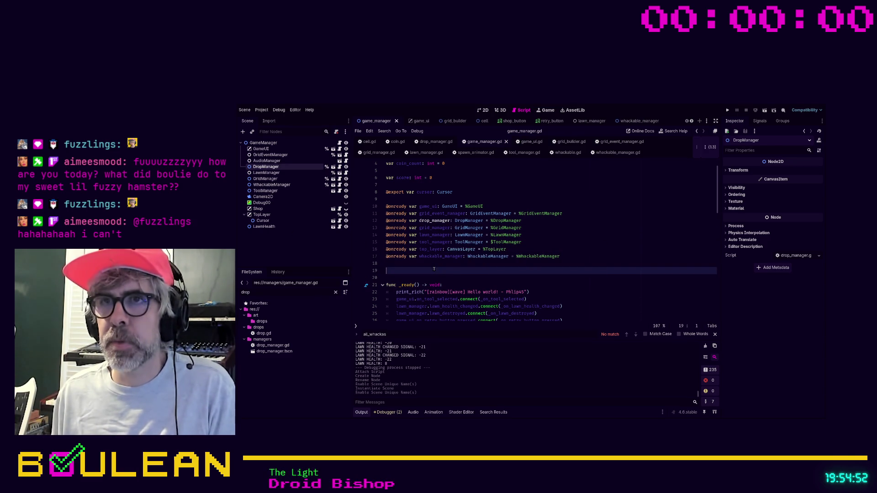
Call drop_manager.start_new_round() after the whackable_manager call in _start_new_round, then run the game.
scroll(442, 217, down, 1)
scroll(442, 217, down, 6)
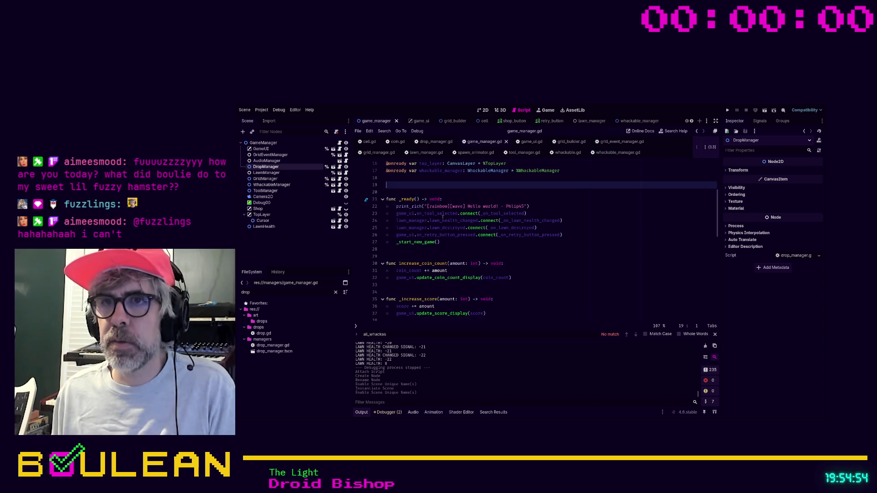
scroll(442, 217, down, 5)
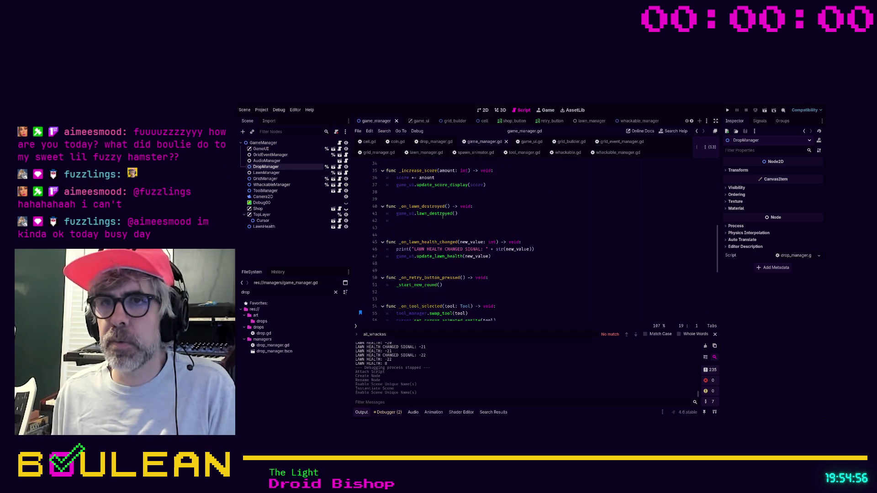
scroll(442, 216, down, 2)
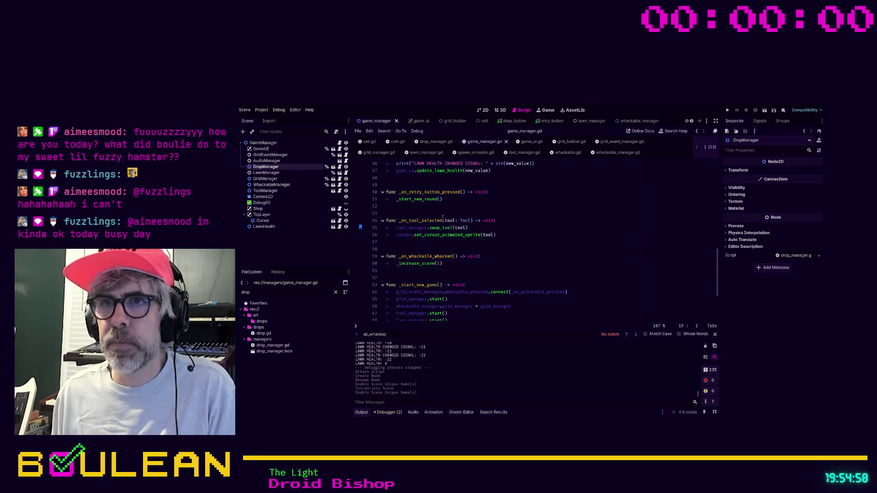
scroll(442, 217, down, 4)
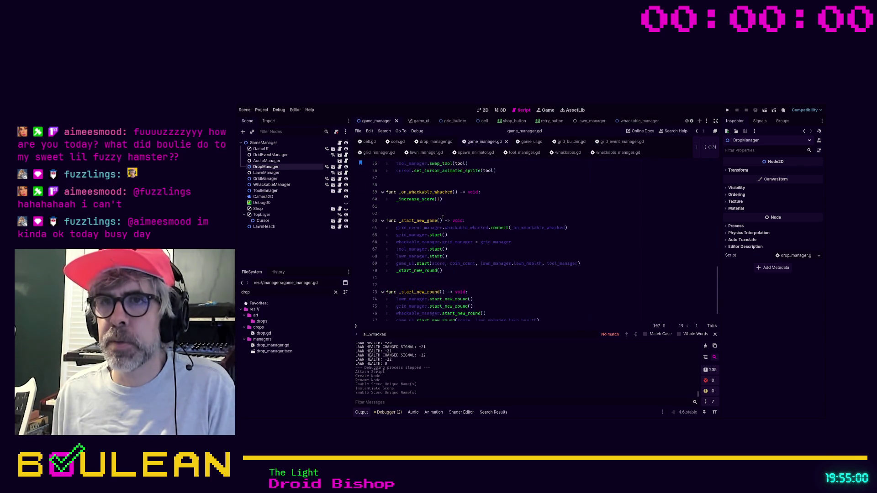
click(507, 301)
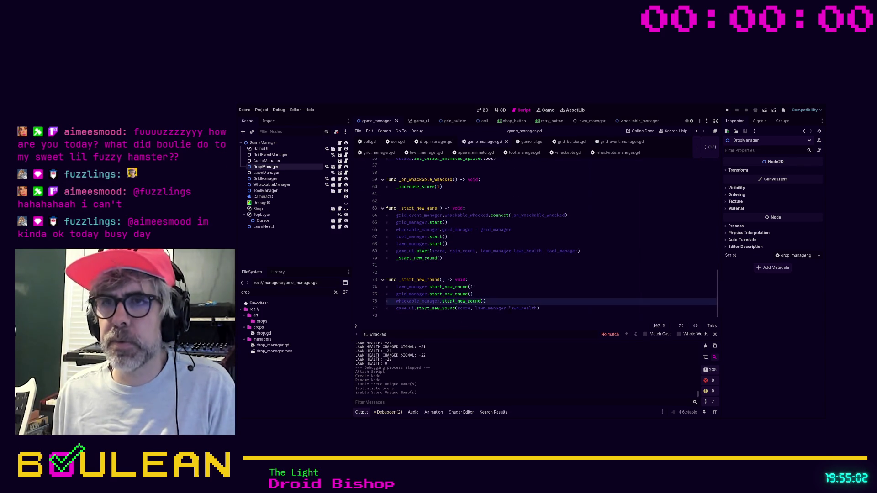
key(Return)
text(drop_manager)
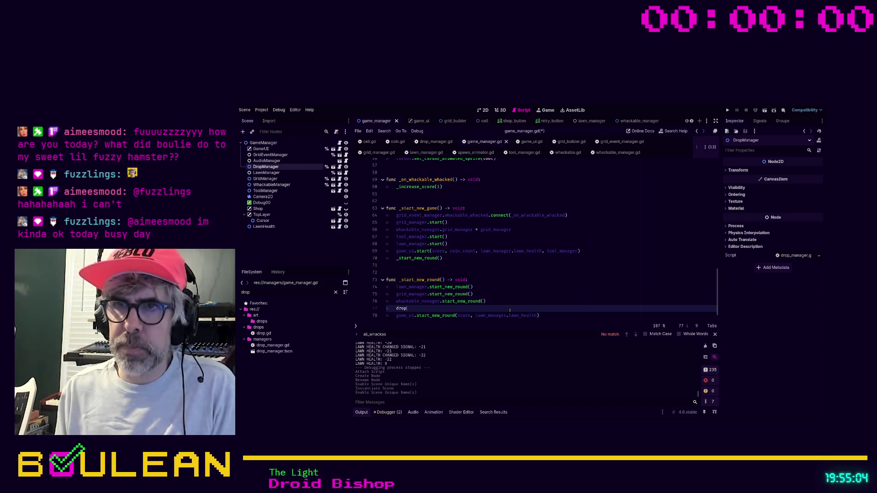
text(.)
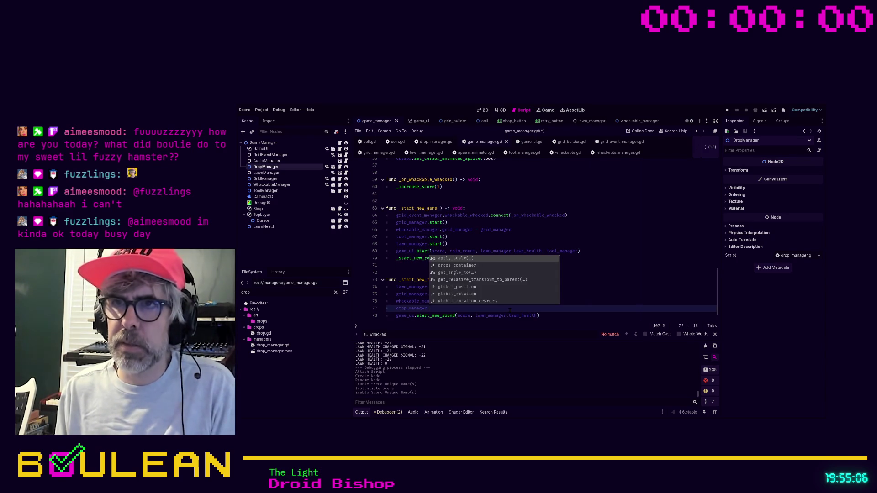
text(start_new_round())
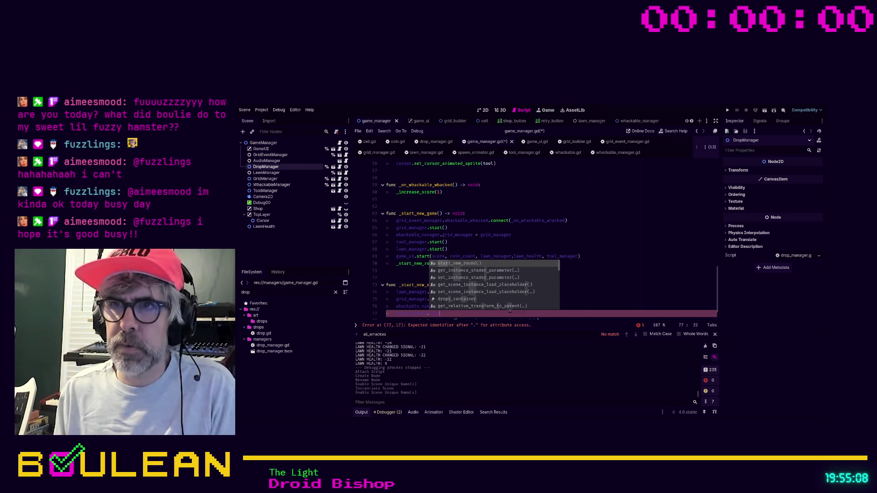
key(F5)
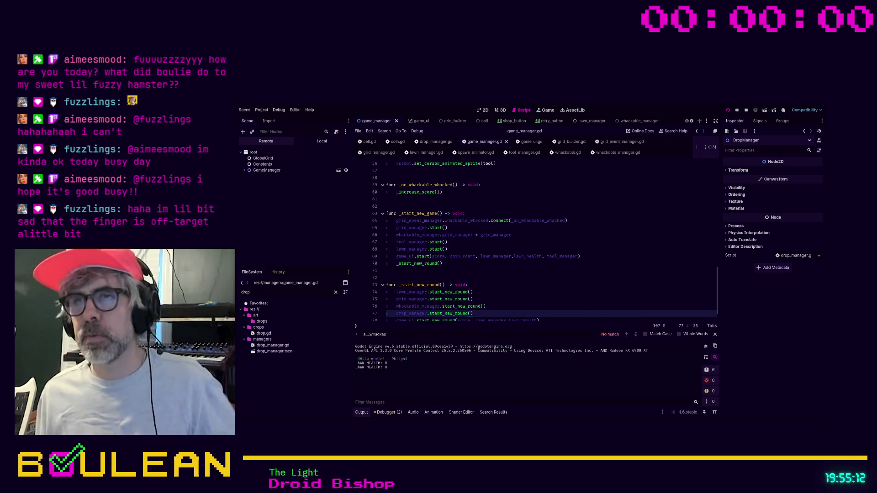
Jump to the crashing drops_container line in the debugger and stop the crashed game.
click(560, 253)
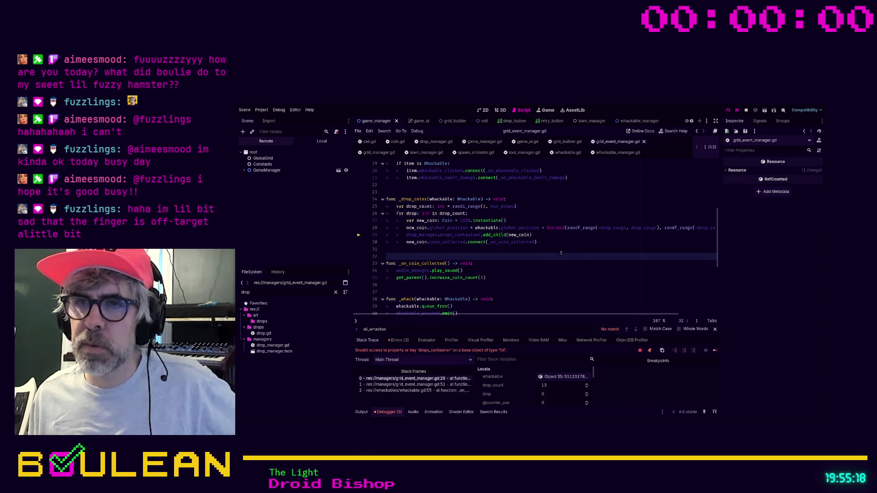
click(434, 378)
key(alt+Tab)
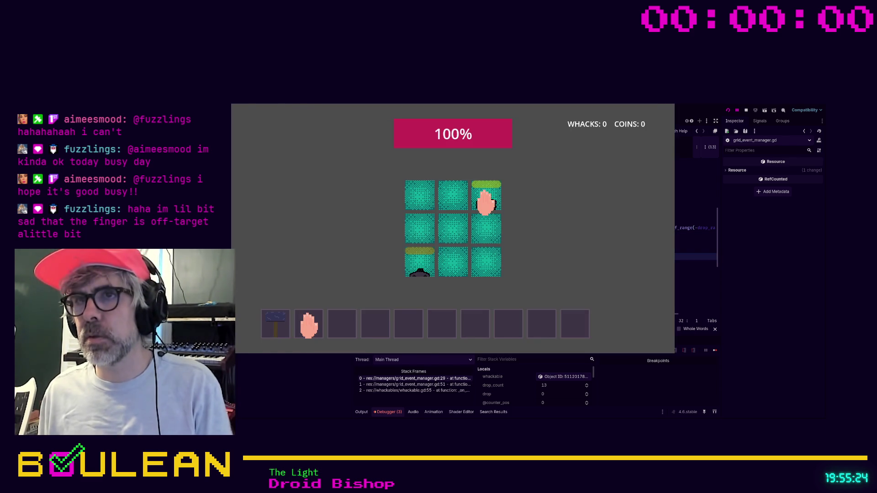
key(F8)
Relaunch and close the game, then select GridEventManager to view its Inspector settings.
key(F5)
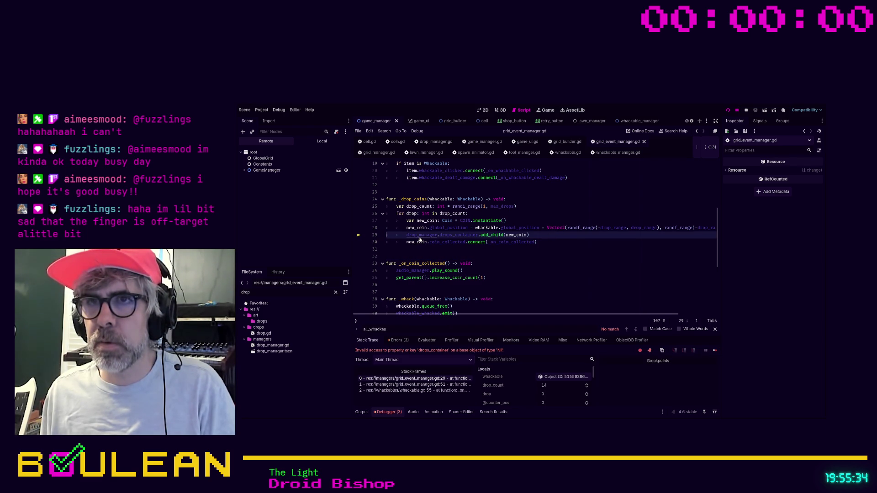
key(alt+Tab)
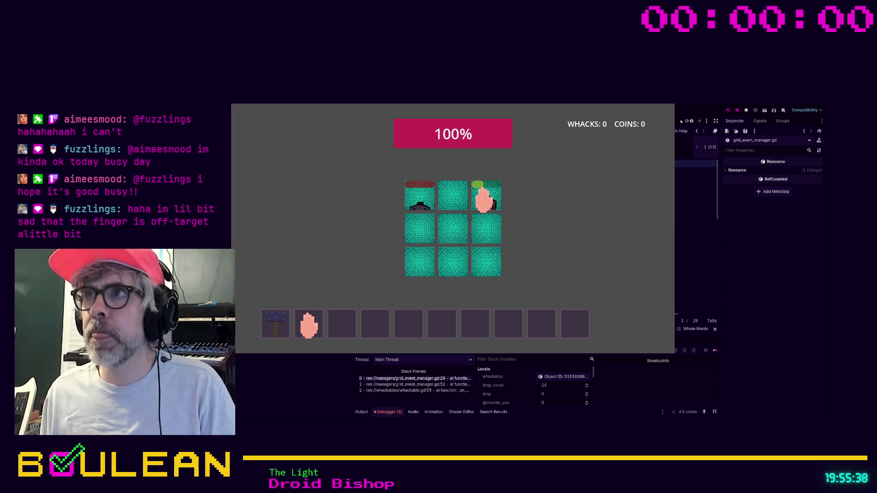
click(746, 111)
click(289, 156)
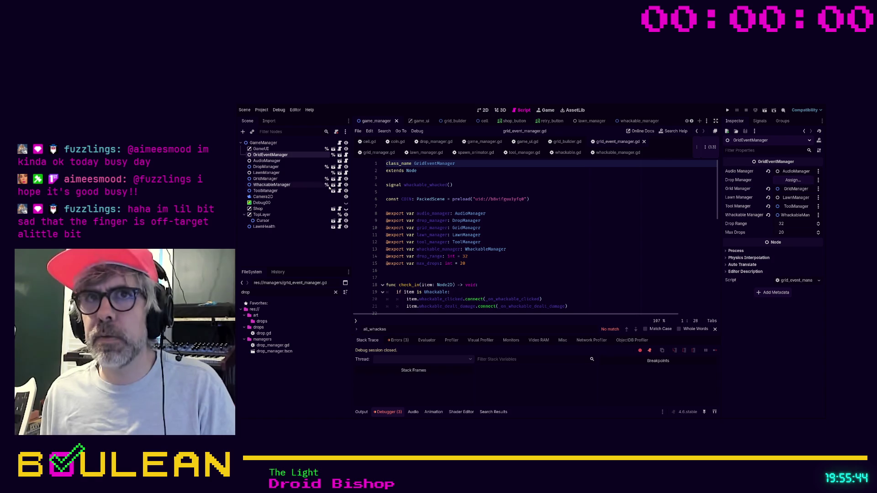
Assign DropManager to GridEventManager's Drop Manager slot, rerun the project, and whack a mole.
mouse_move(265, 167)
mouse_down()
mouse_move(594, 192)
mouse_move(788, 181)
mouse_up()
click(483, 234)
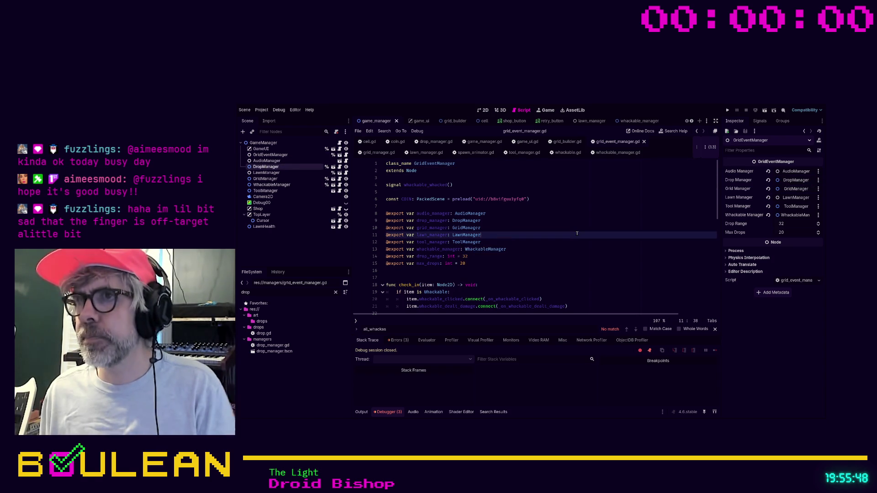
key(F5)
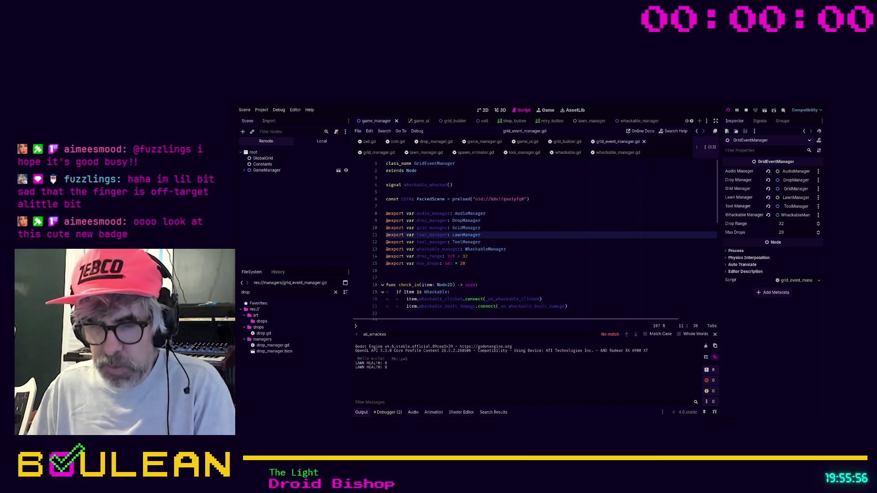
key(Up)
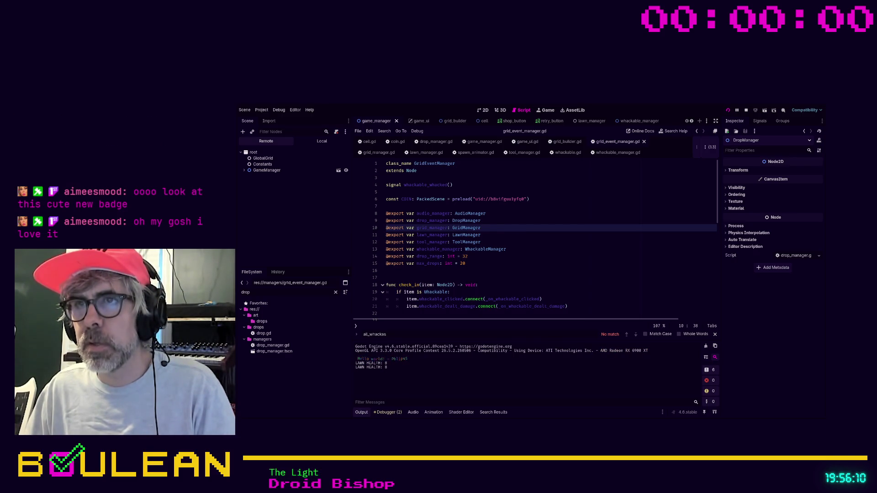
key(alt+Tab)
click(495, 221)
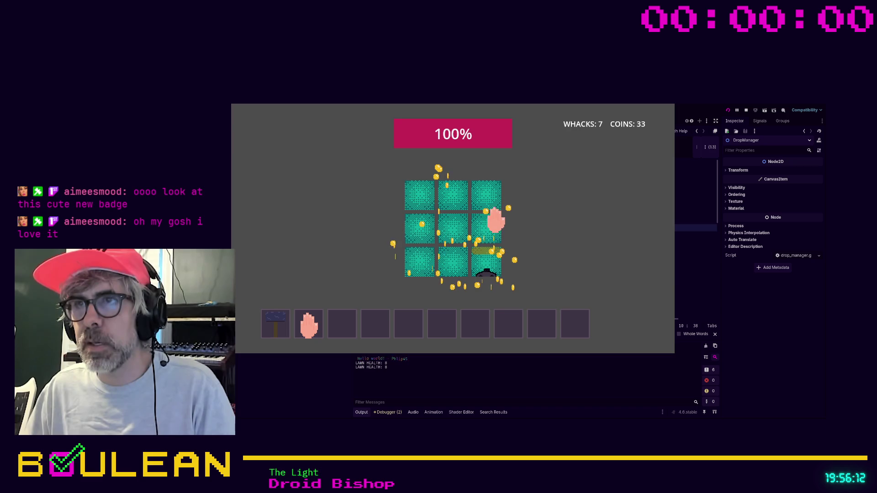
Whack the bottom-right and centre moles, restart after game over, then whack six more moles.
click(491, 264)
click(457, 232)
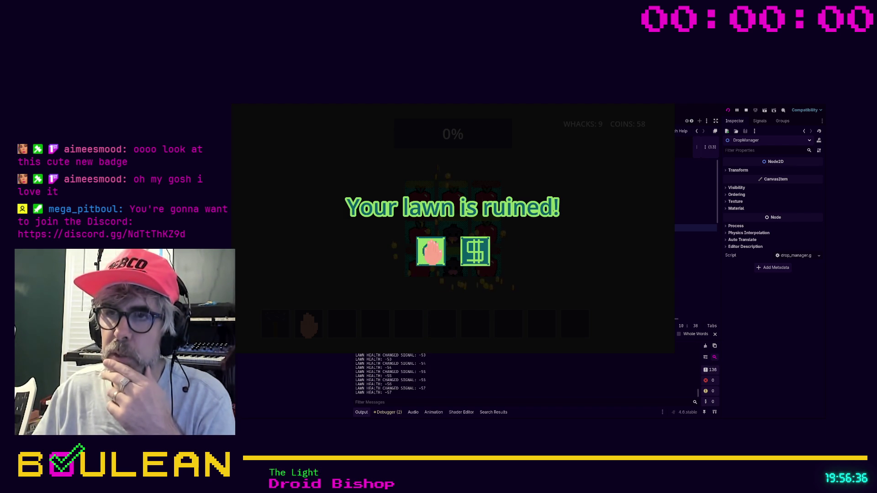
click(431, 252)
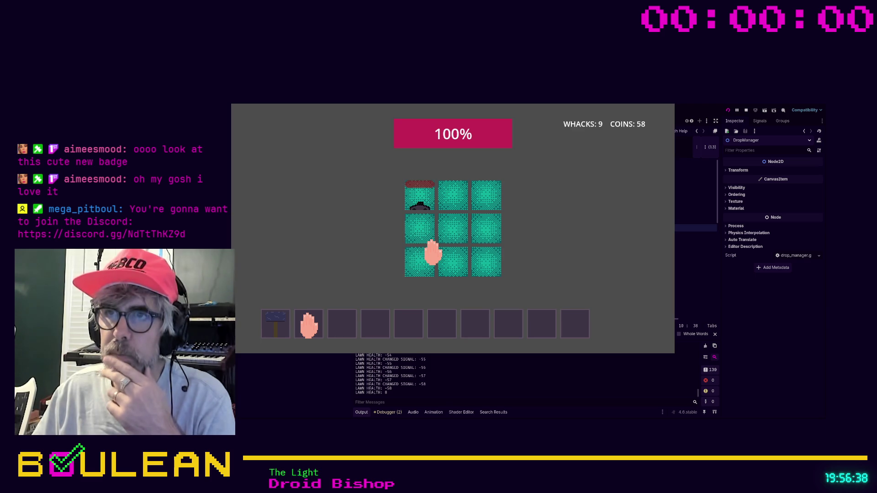
click(417, 196)
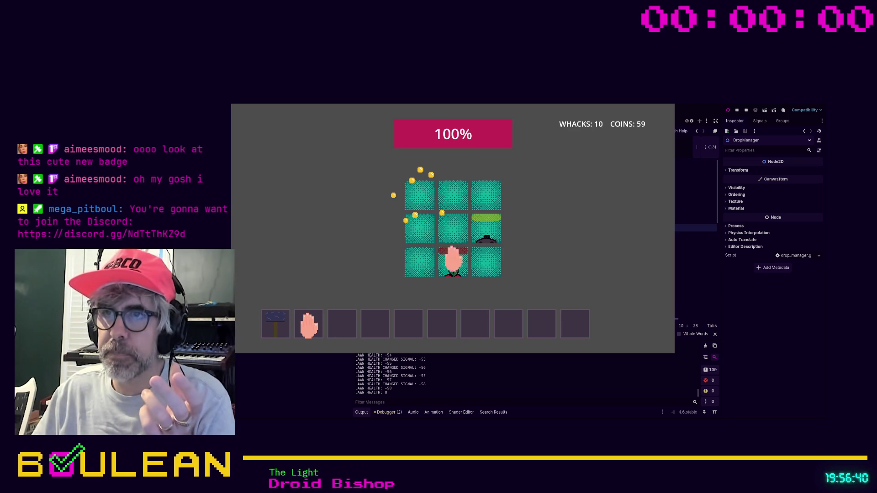
click(454, 269)
click(489, 236)
click(444, 196)
click(418, 233)
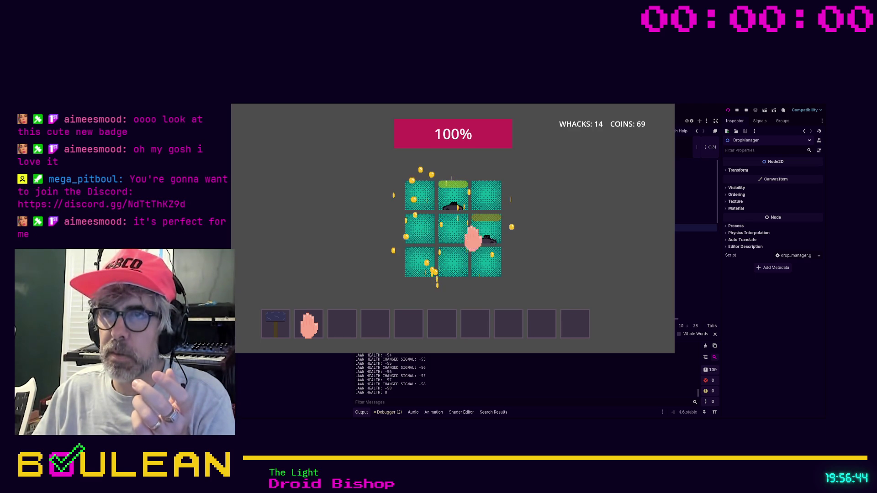
click(487, 235)
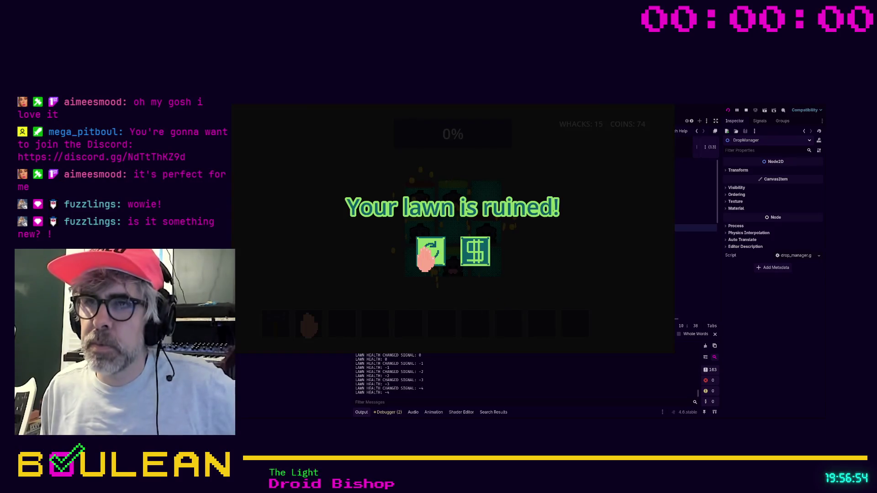
Restart from the 'Your lawn is ruined!' screen, collect coins, and whack the middle and bottom moles.
click(429, 252)
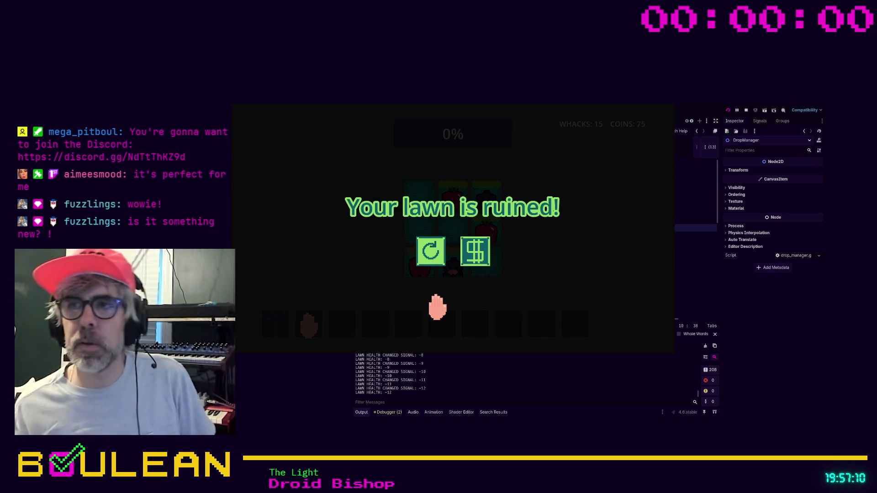
click(425, 256)
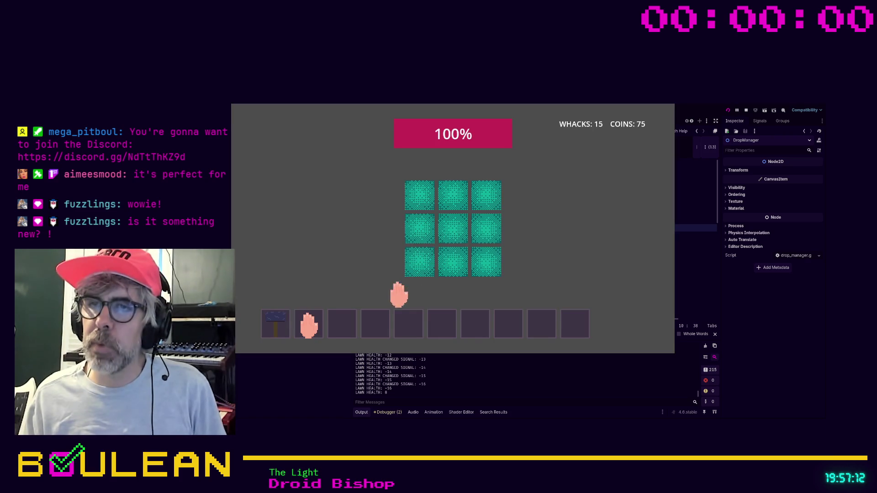
click(448, 257)
click(447, 265)
click(492, 230)
click(445, 232)
click(485, 232)
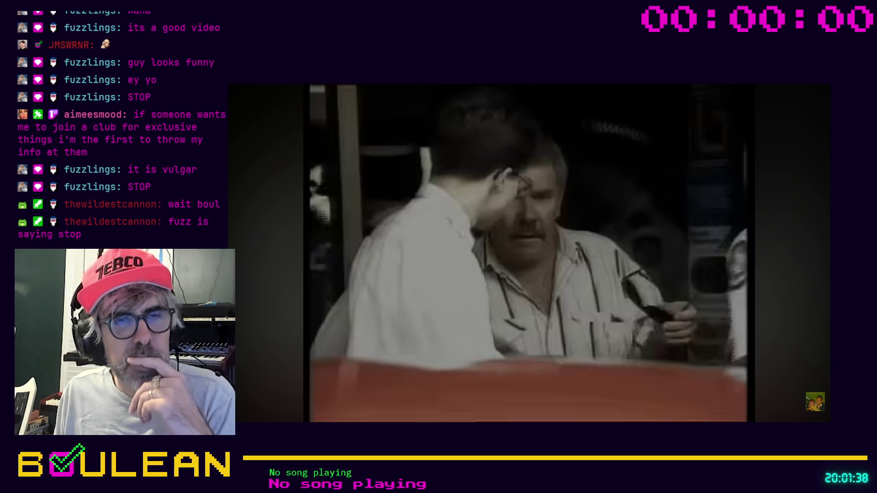
mouse_move(370, 360)
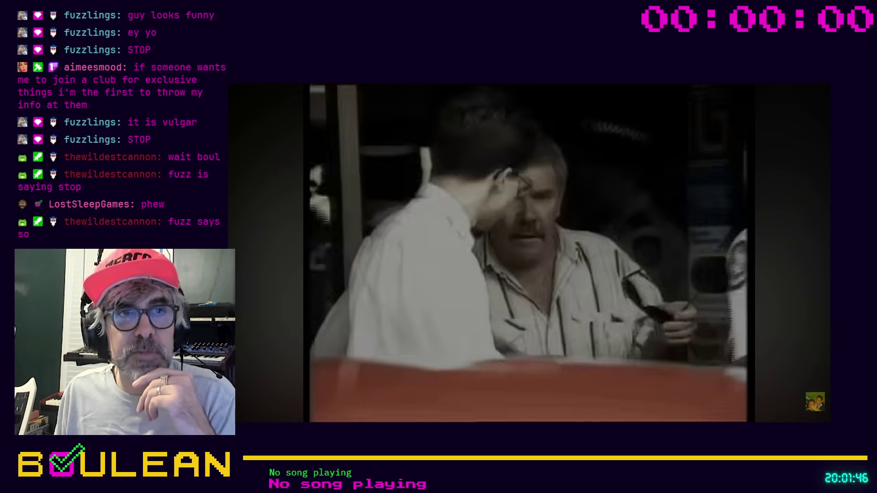
mouse_move(811, 409)
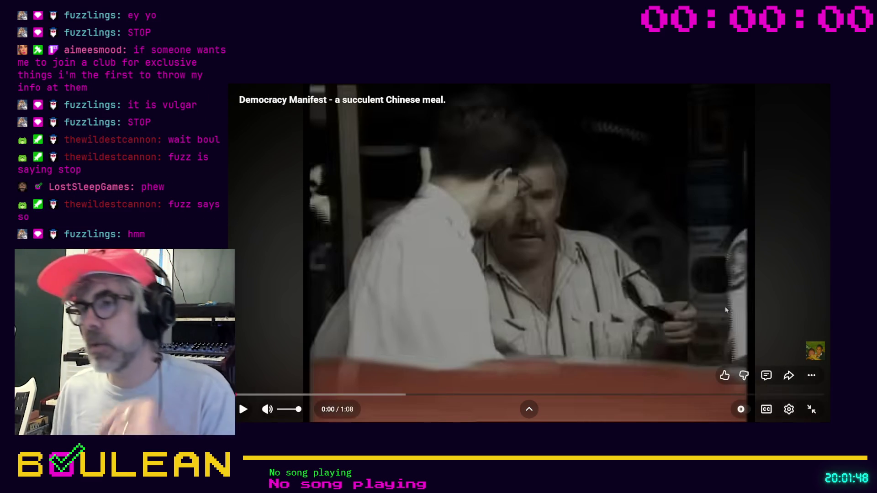
Exit full screen on the Democracy Manifest video and copy its page address.
click(811, 408)
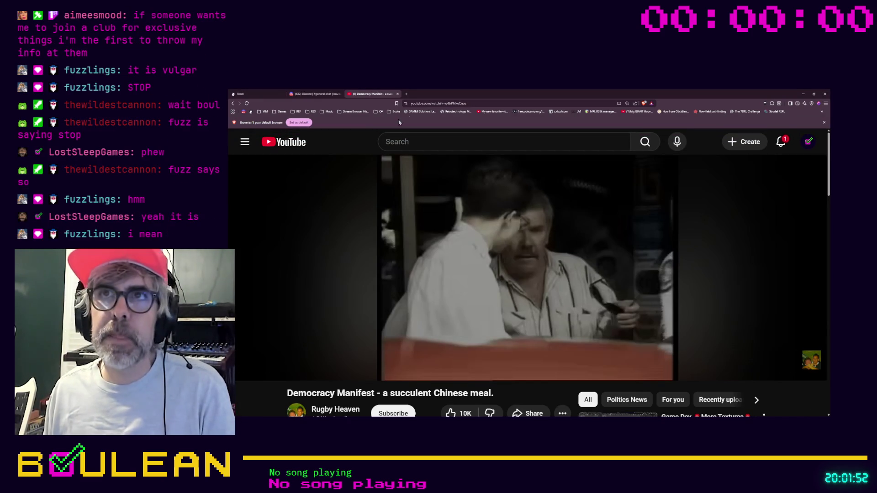
click(438, 103)
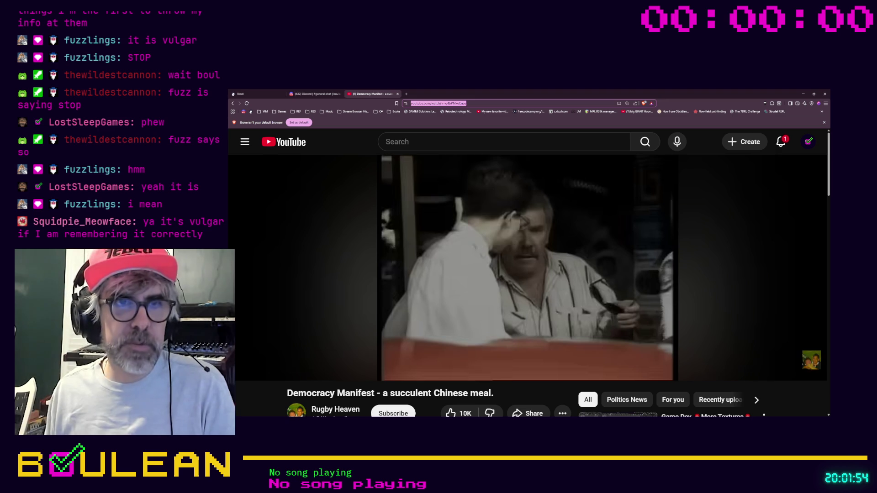
key(alt+Tab)
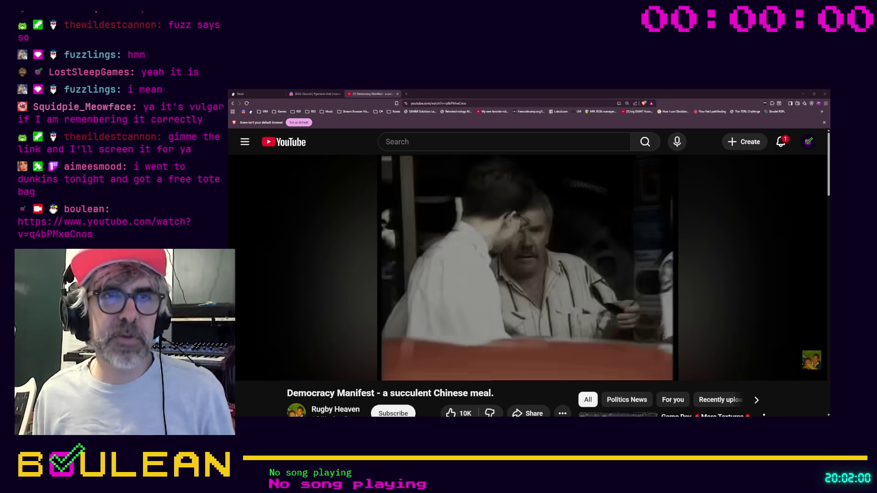
key(space)
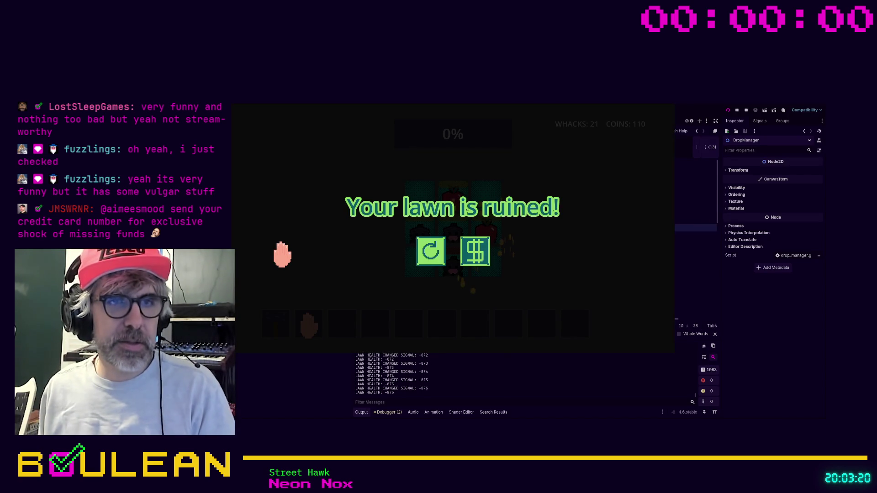
Restart the ruined game once more, then stop the running project with F8.
click(432, 252)
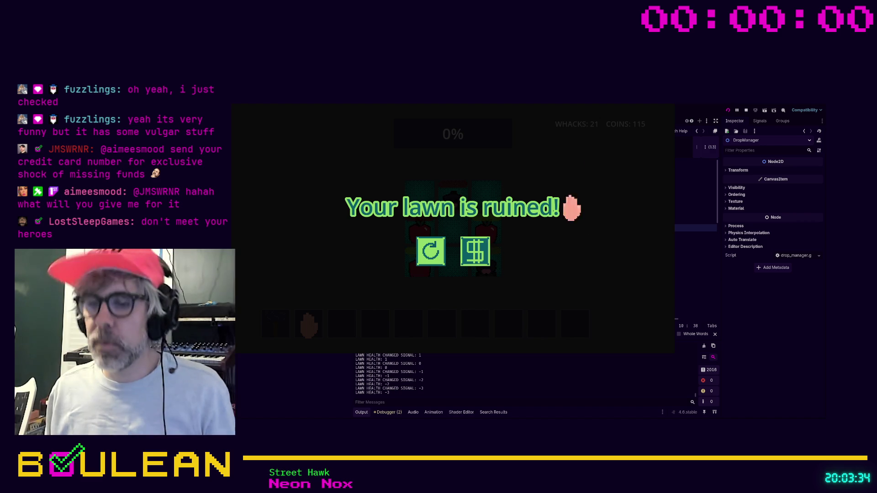
key(F8)
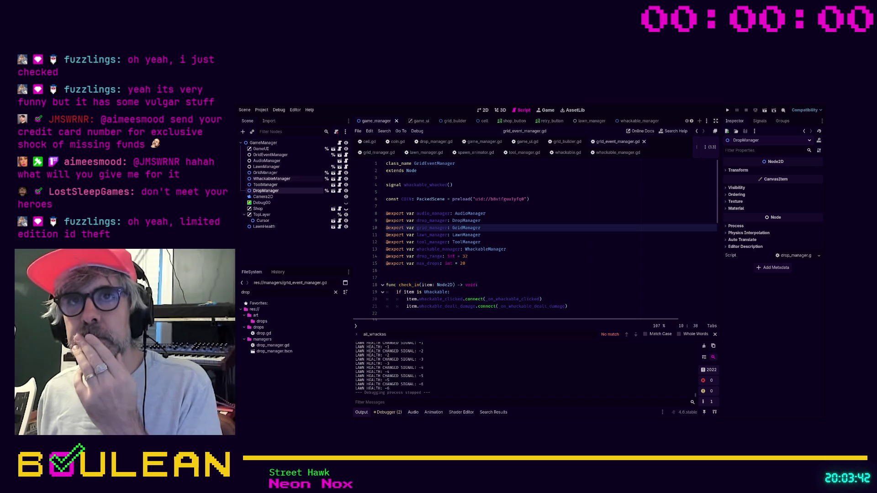
Set LawnManager's Starting Lawn Health to 999, save, and run the game to playtest.
click(266, 167)
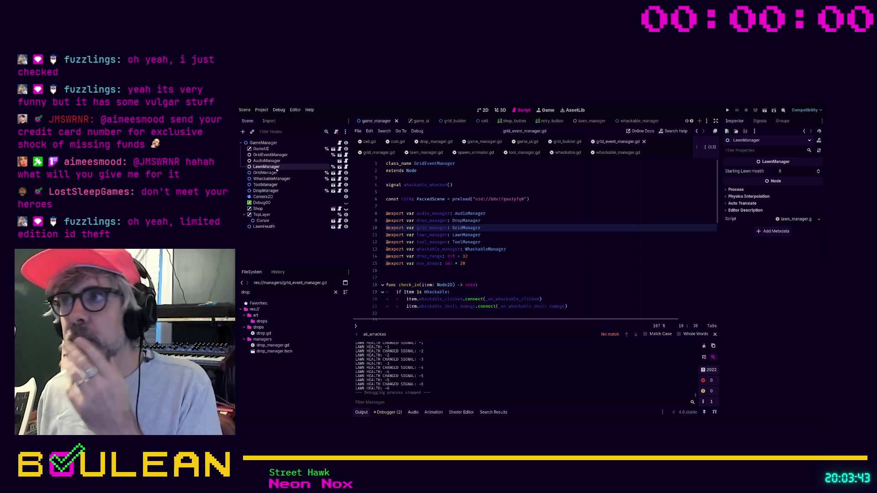
click(789, 173)
text(999)
key(Return)
key(ctrl+s)
key(F5)
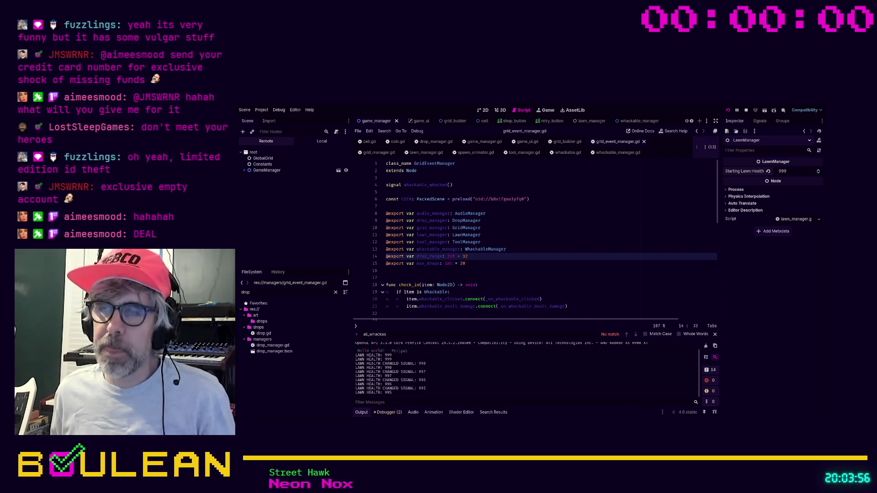
key(alt+Tab)
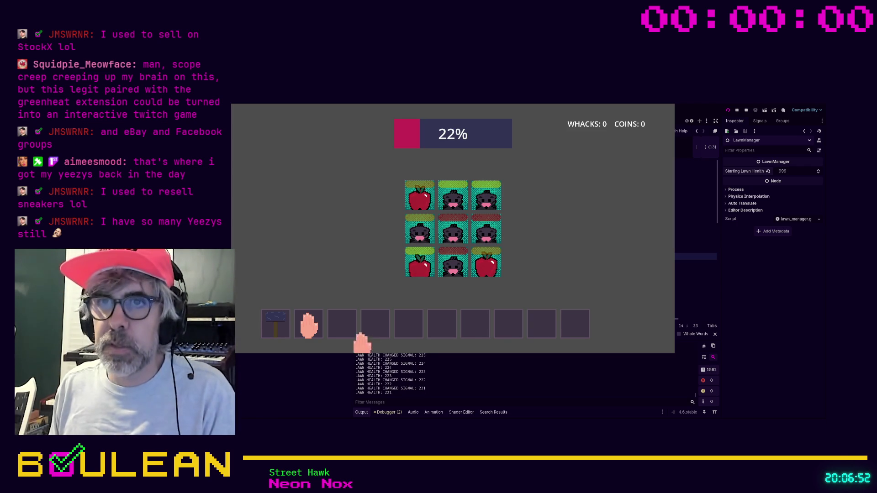
Stop the Godot playtest with F8 and switch to the Discord server in the browser.
key(F8)
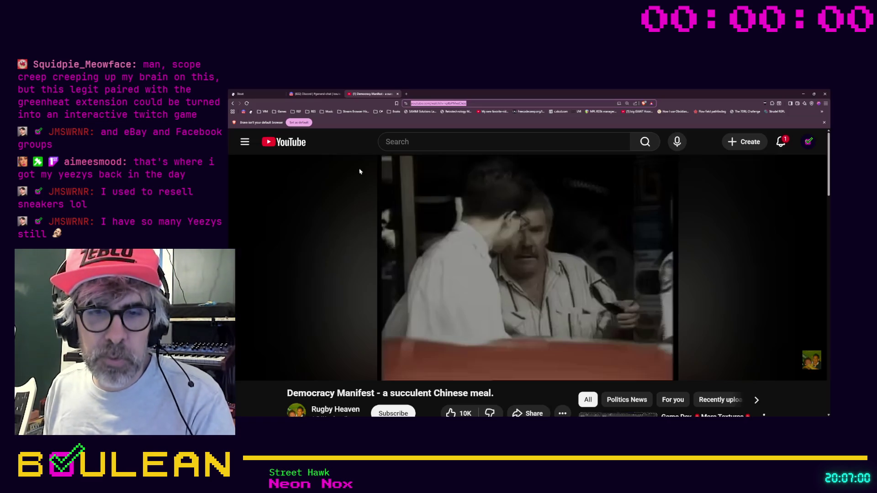
click(315, 94)
Scroll the Discord channel list and open the community-art channel.
scroll(285, 283, down, 3)
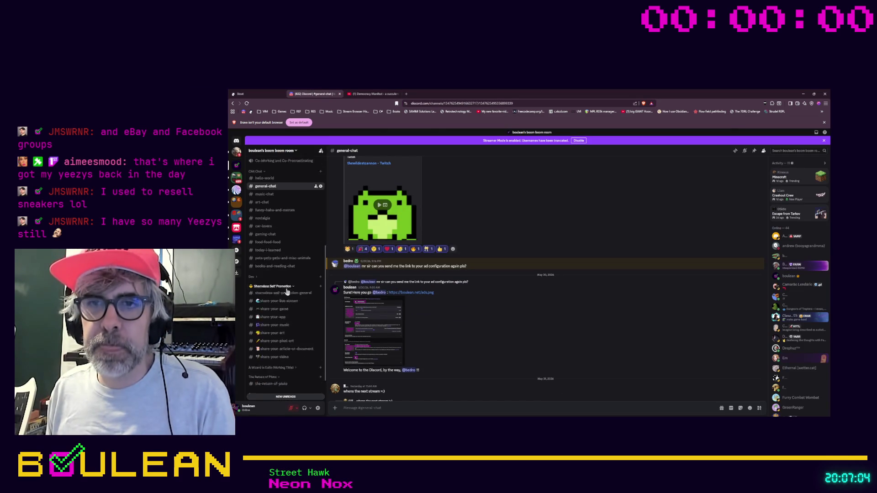
scroll(419, 320, down, 1)
scroll(419, 351, down, 5)
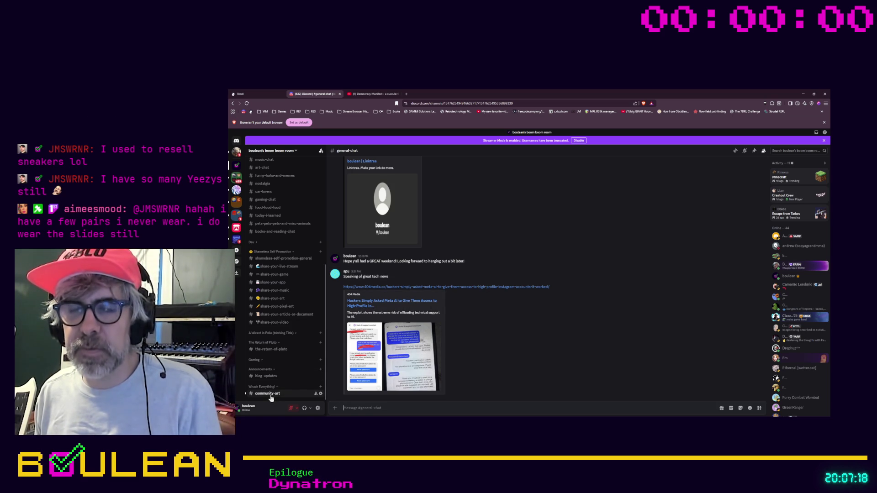
click(270, 395)
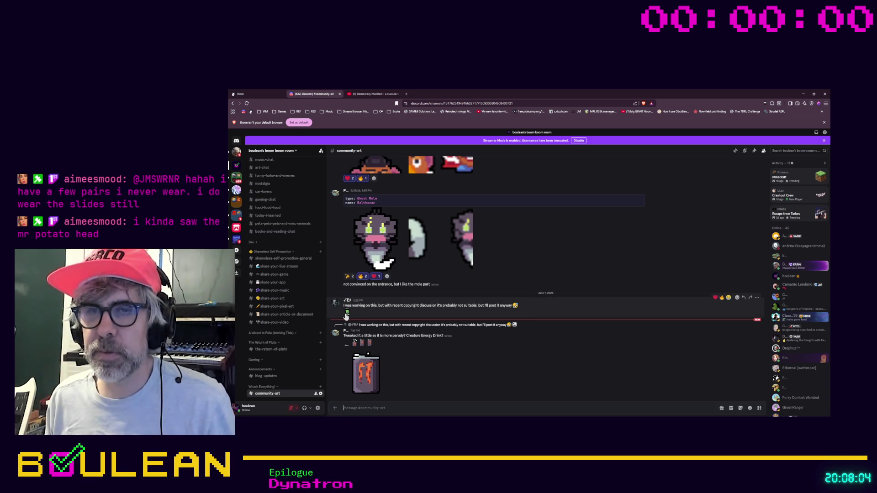
Browse the pixel-art posts in community-art, then go to Stoat's Community Art channel.
scroll(479, 363, up, 3)
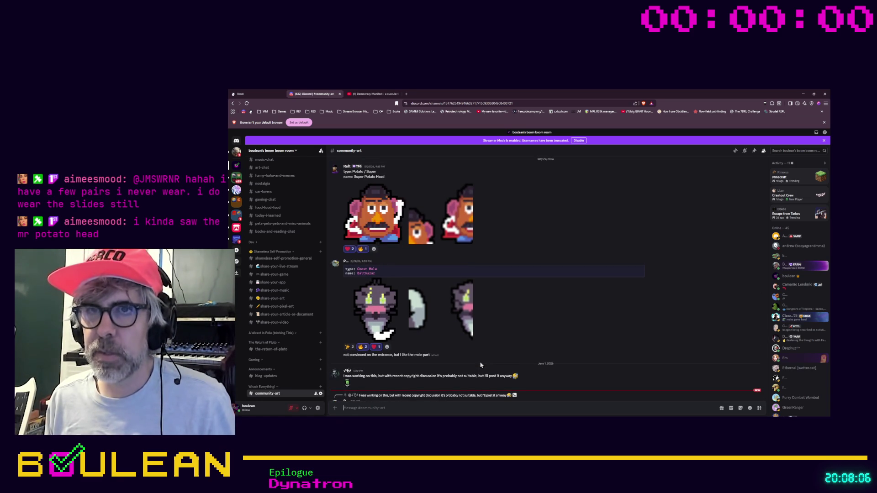
scroll(492, 316, up, 1)
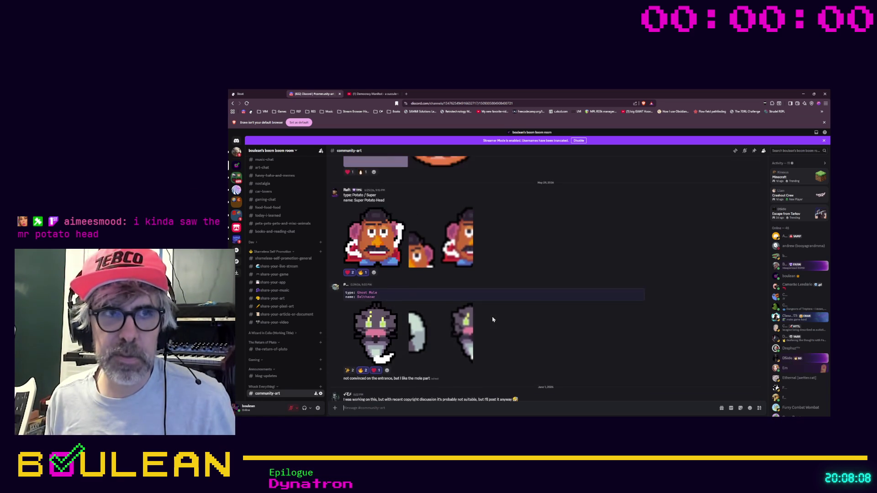
scroll(434, 242, down, 3)
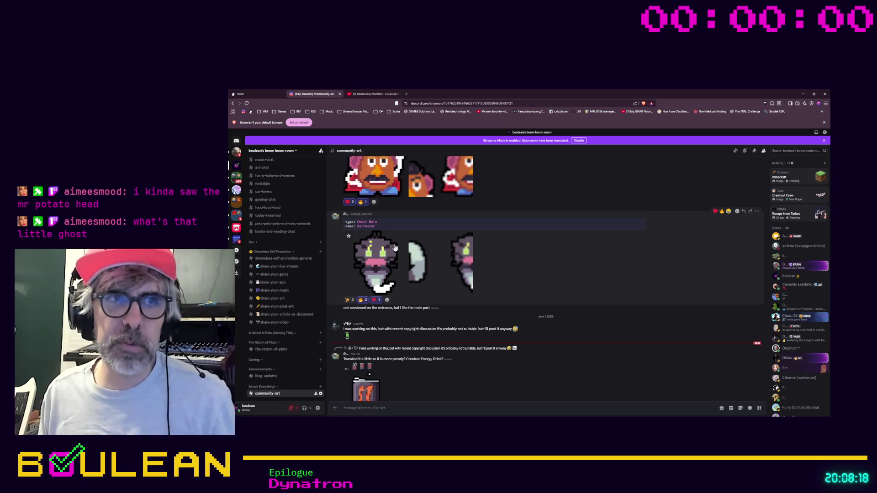
scroll(397, 247, down, 1)
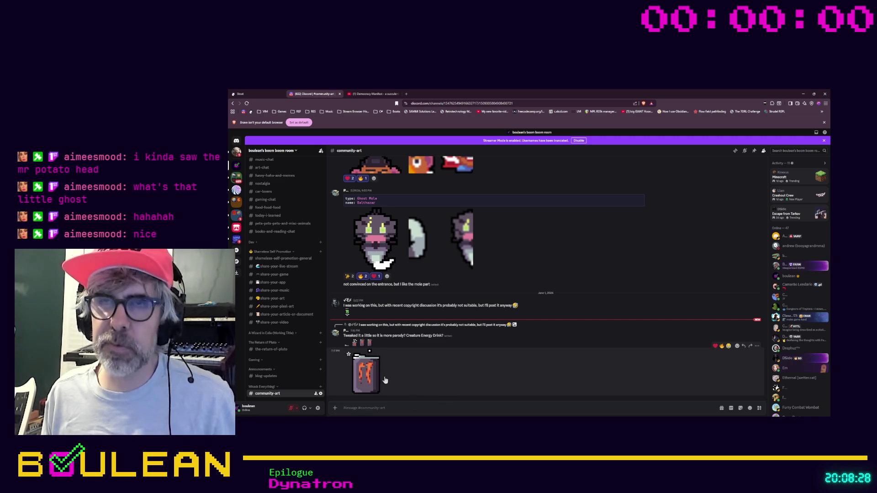
click(251, 94)
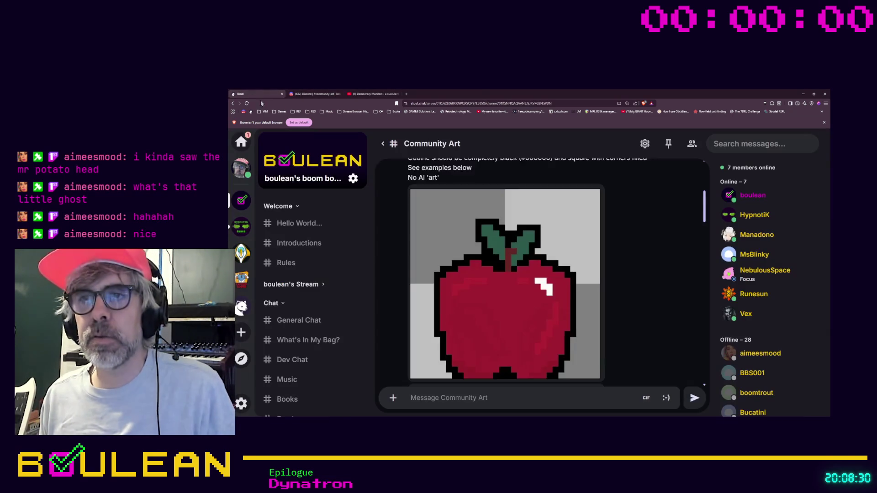
Browse Stoat's Community Art sprites zoomed out, then minimize the browser and focus Godot's script editor.
scroll(400, 296, down, 3)
scroll(317, 338, down, 10)
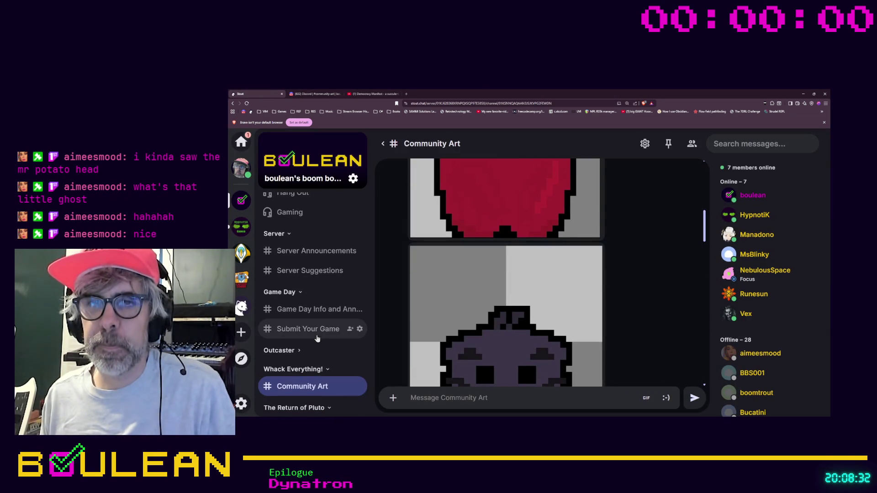
scroll(566, 277, down, 15)
key(ctrl+minus)
key(ctrl+minus)
key(ctrl+minus)
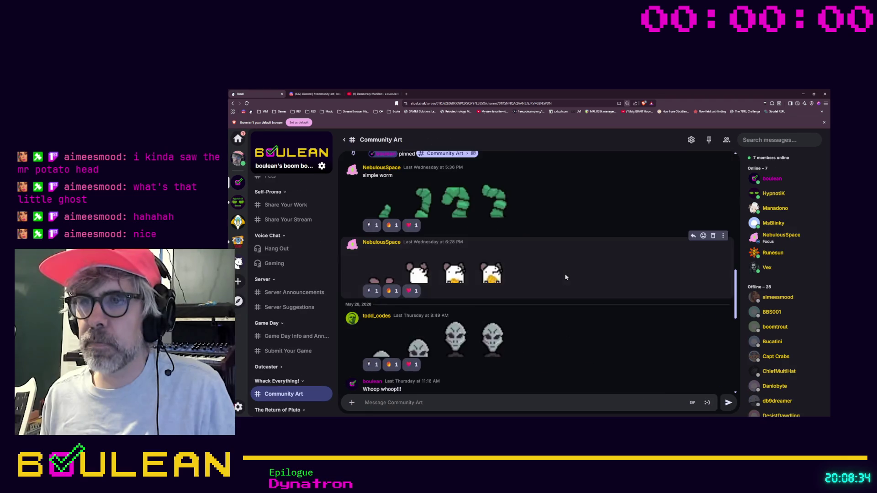
scroll(565, 277, down, 5)
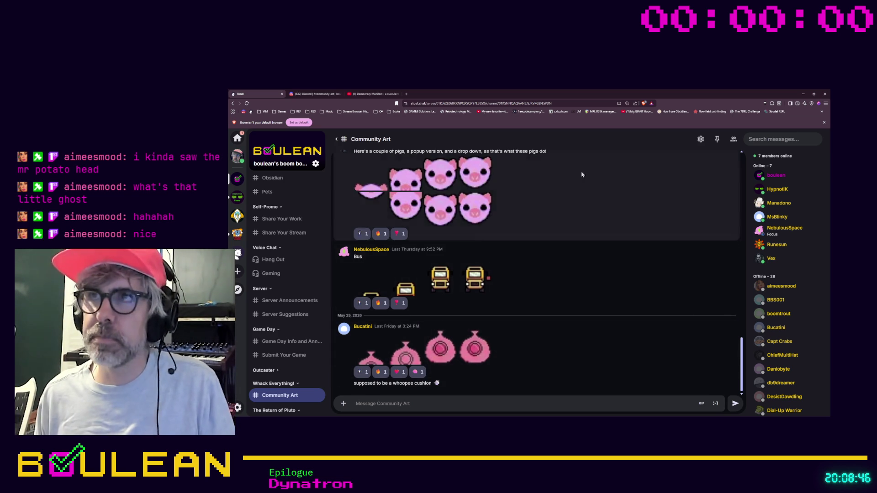
click(804, 94)
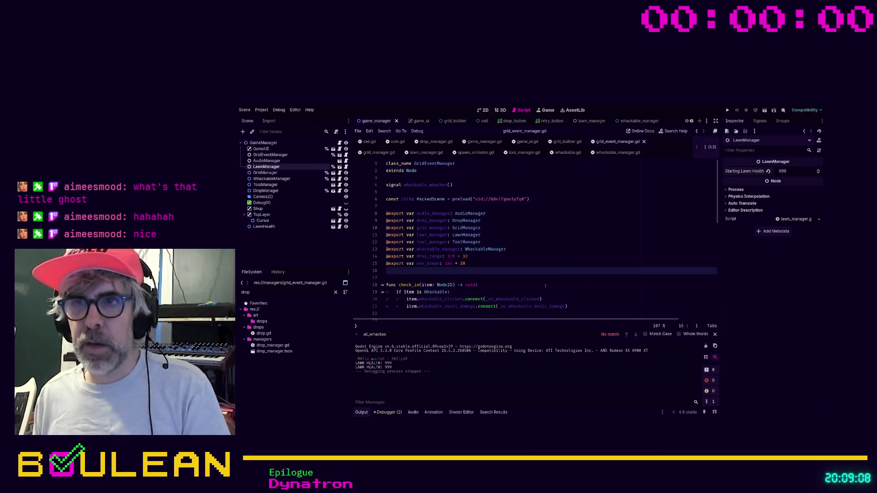
click(572, 276)
Rerun the game with F5 and whack the mole in the bottom-right tile to release coins.
key(F5)
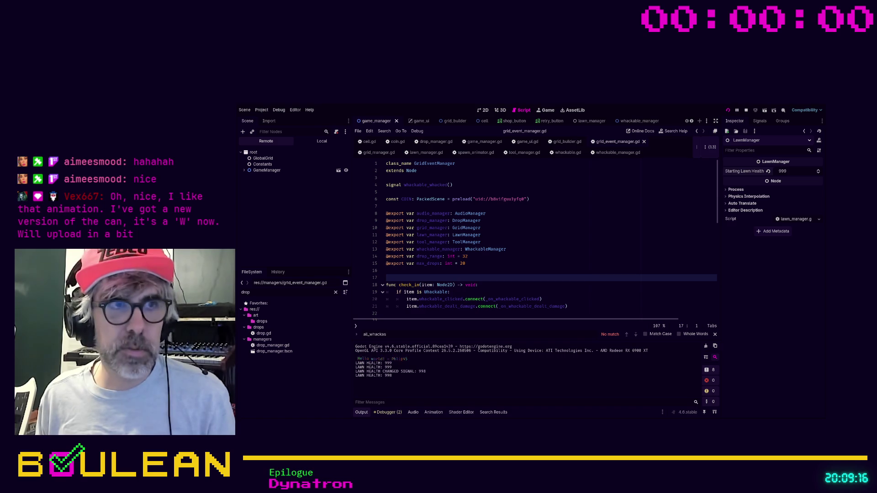
key(alt+Tab)
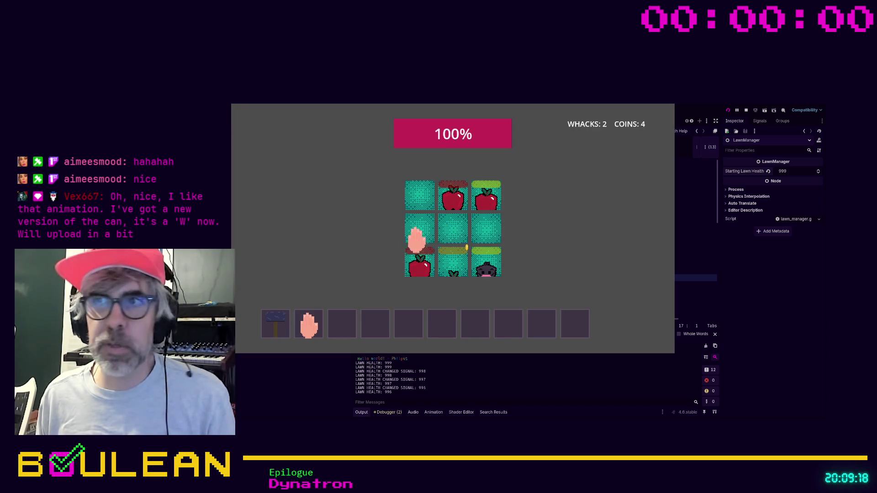
click(486, 267)
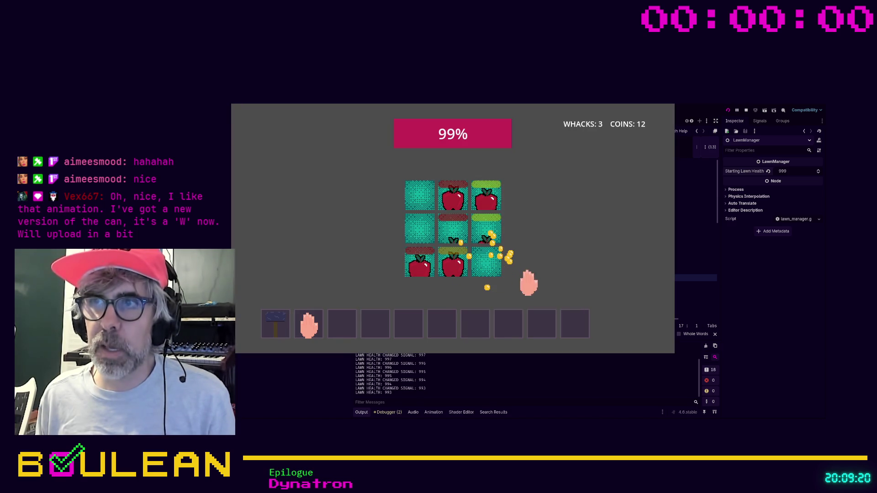
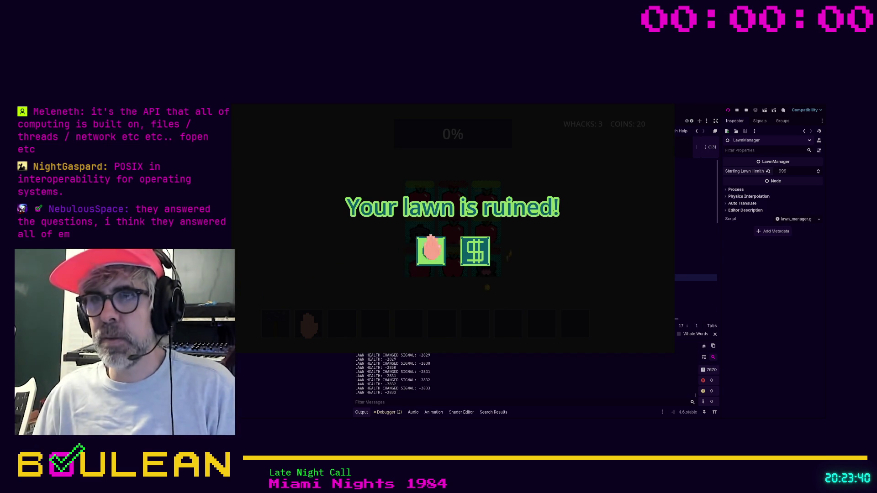
Restart the round, whack six moles on the lawn grid to burst out coins, then stop the game.
click(429, 251)
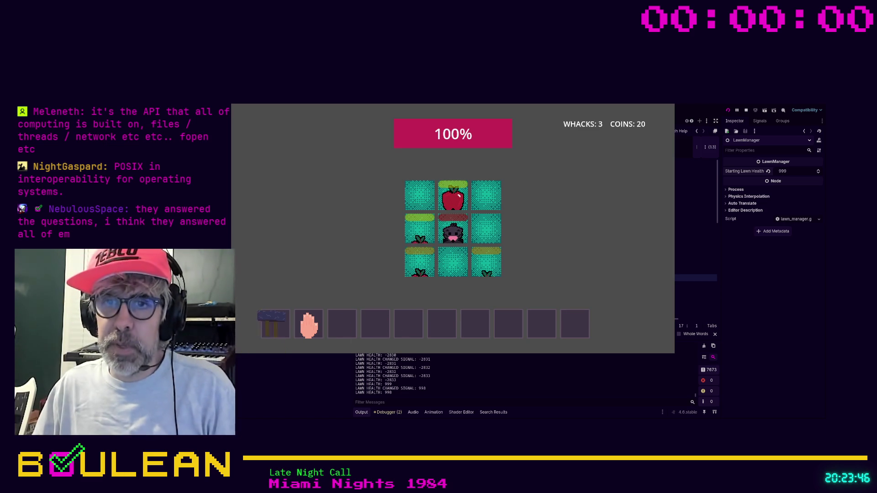
click(452, 228)
click(416, 227)
click(418, 256)
click(479, 251)
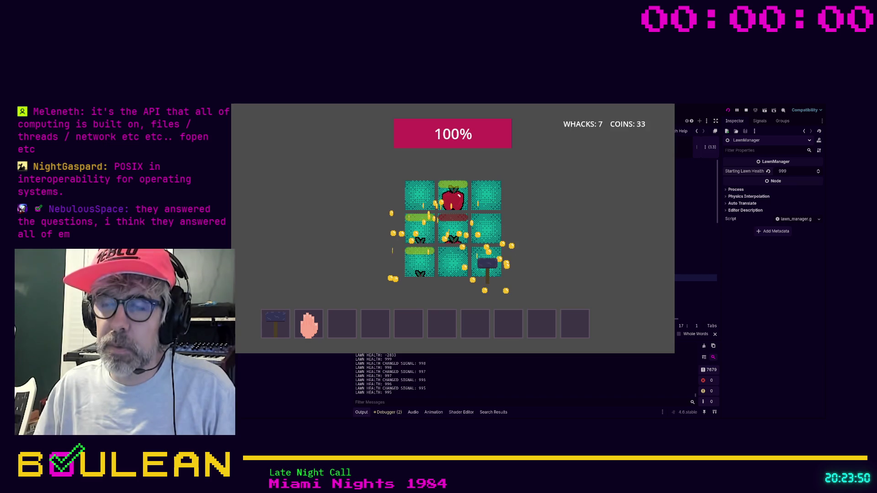
click(452, 226)
click(449, 184)
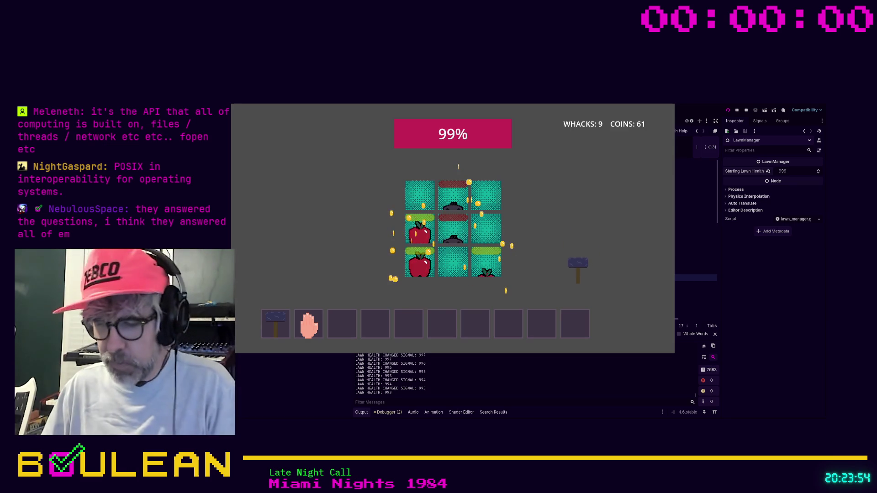
key(F8)
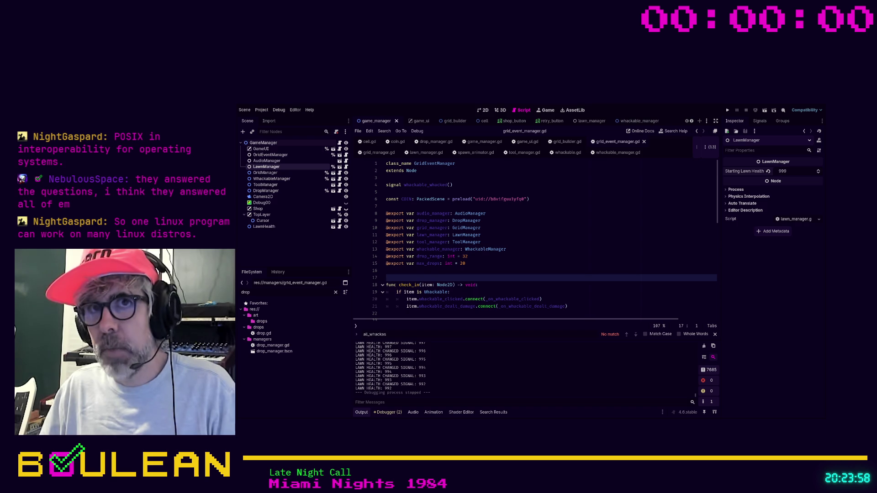
Set LawnManager's Starting Lawn Health to 8 and run the project with F5.
click(258, 173)
click(259, 167)
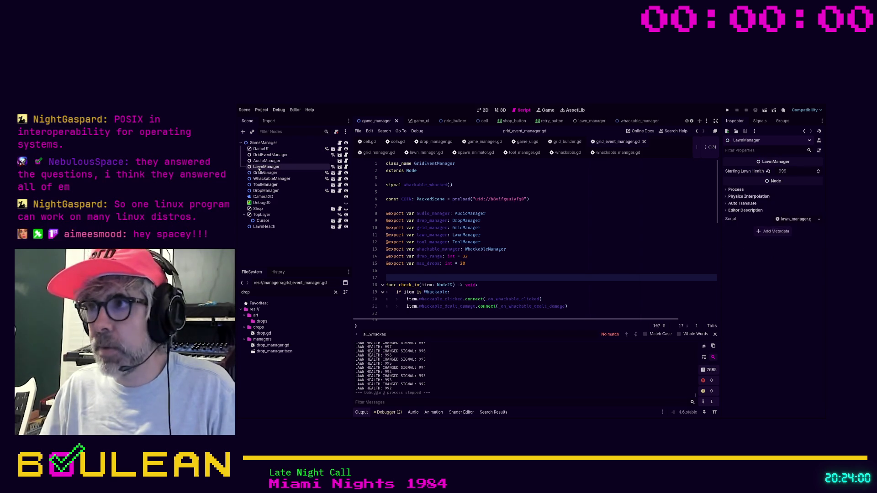
click(782, 171)
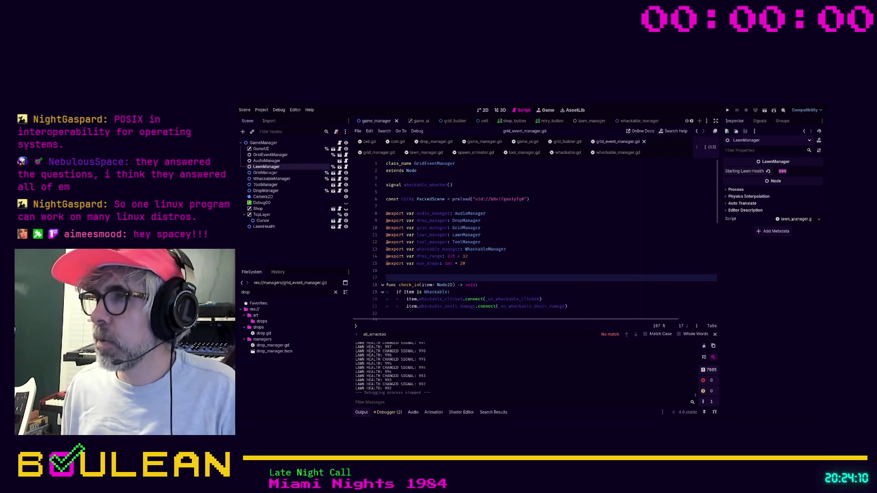
key(Return)
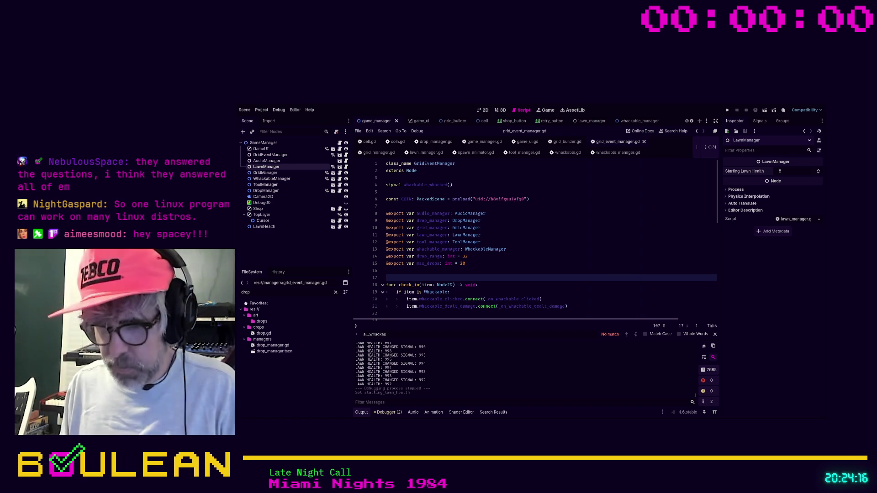
click(481, 235)
key(F5)
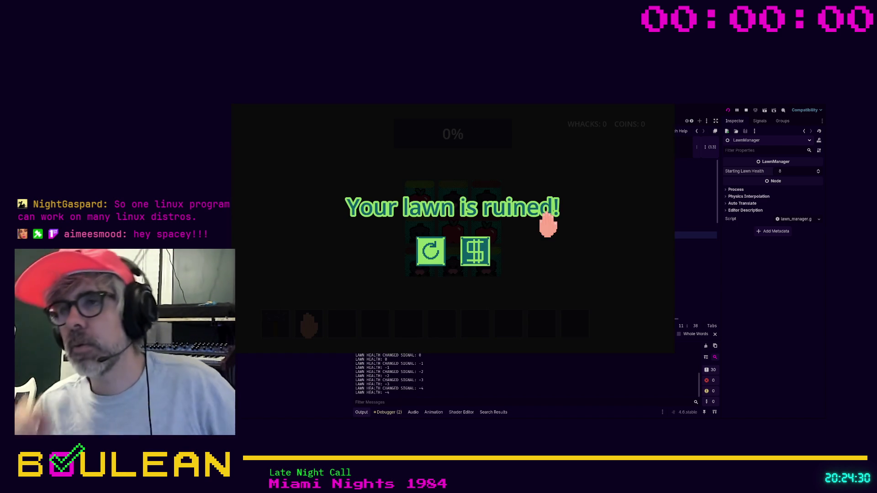
Restart, whack the bottom-middle, middle-left, top-middle and centre moles, grab coins, then stop the game.
click(431, 252)
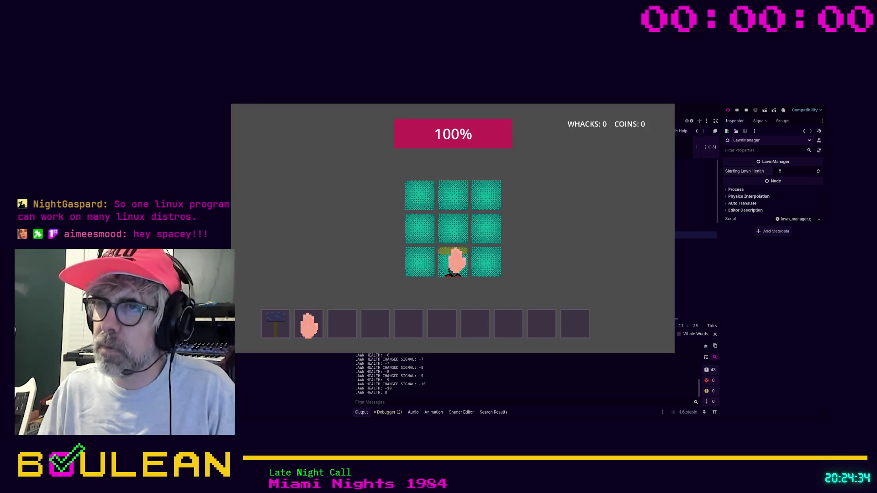
click(451, 260)
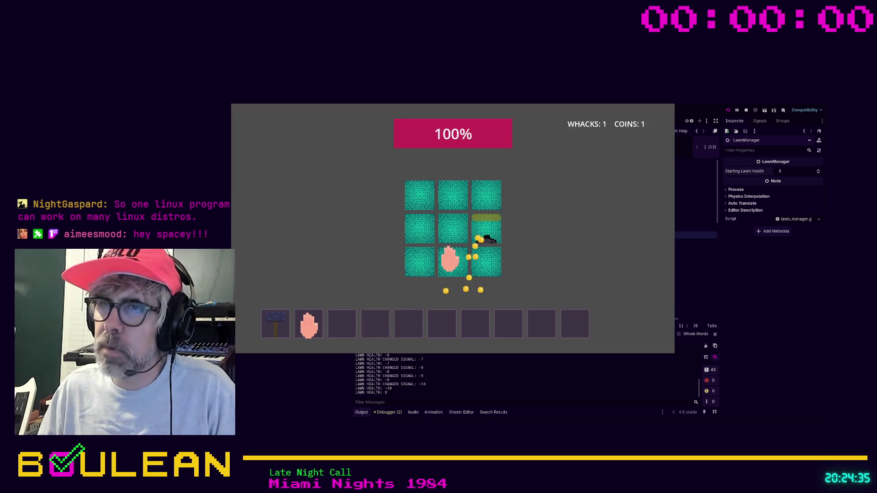
click(431, 238)
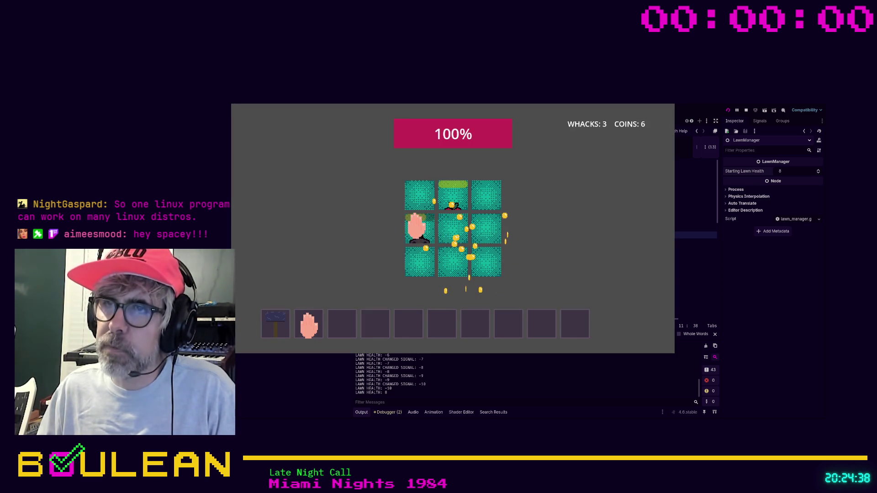
click(416, 226)
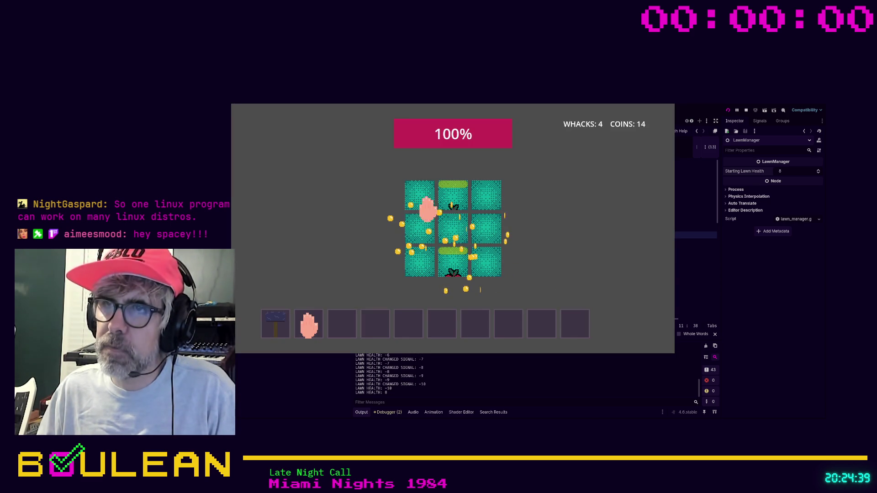
click(450, 190)
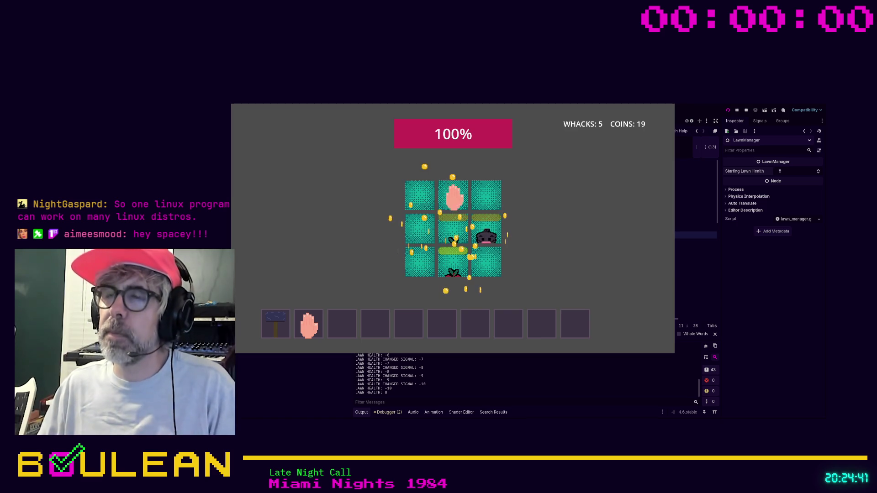
click(488, 230)
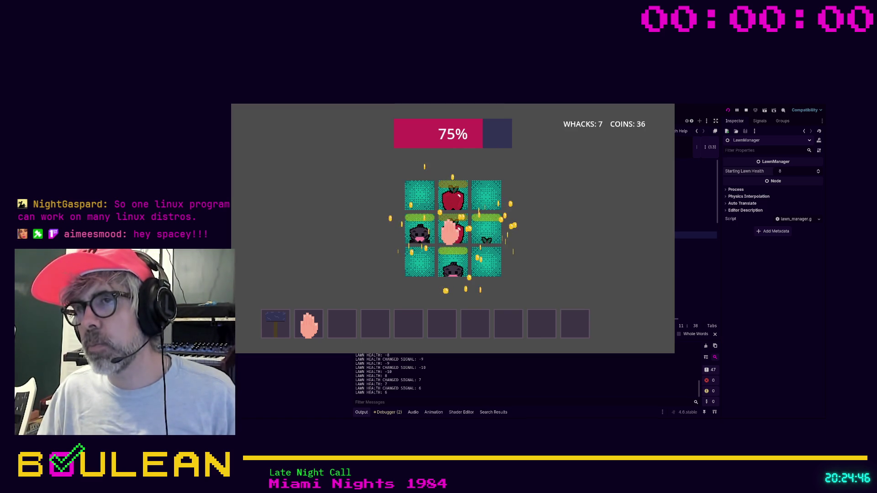
click(450, 231)
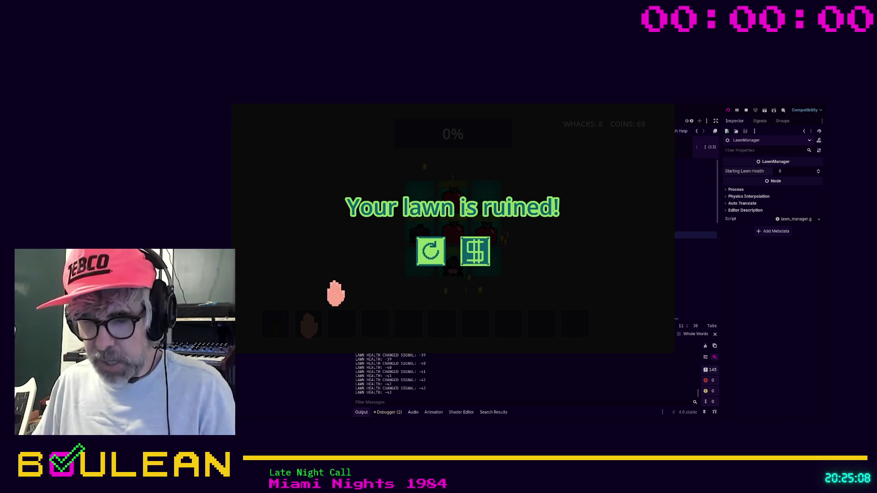
key(F8)
click(518, 255)
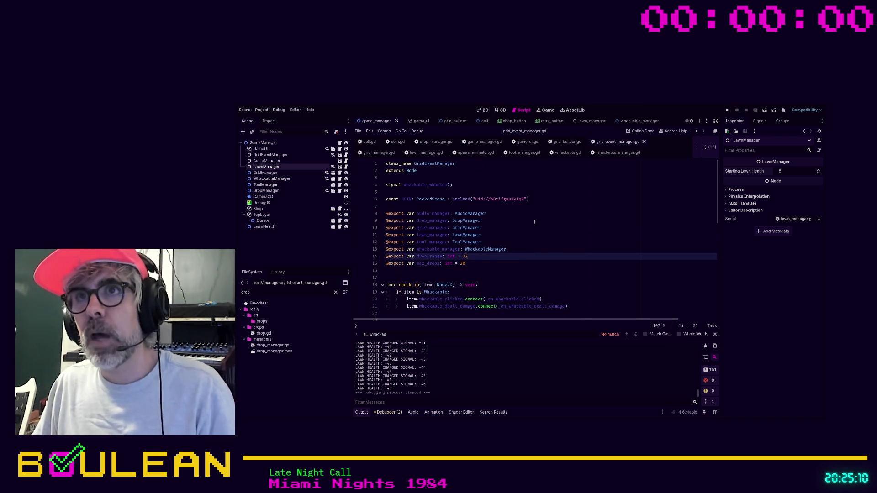
In the game_ui scene's 2D view, make GameOverCenterContainer visible.
click(412, 120)
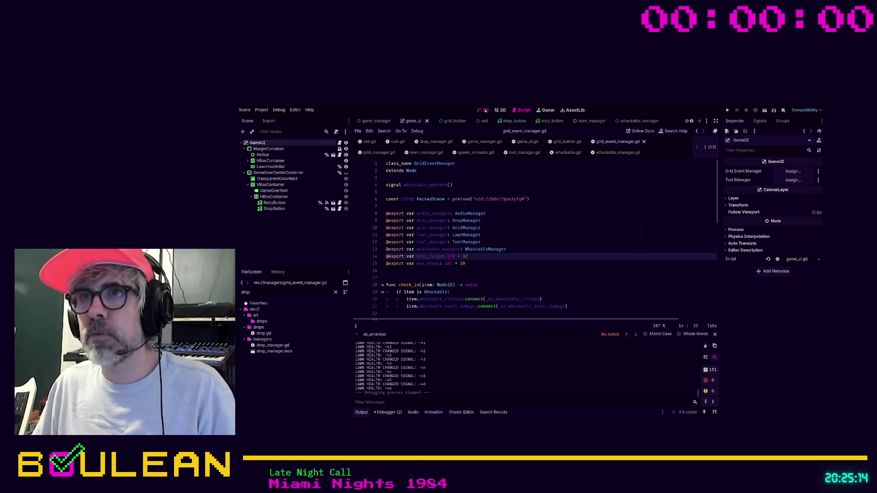
click(485, 111)
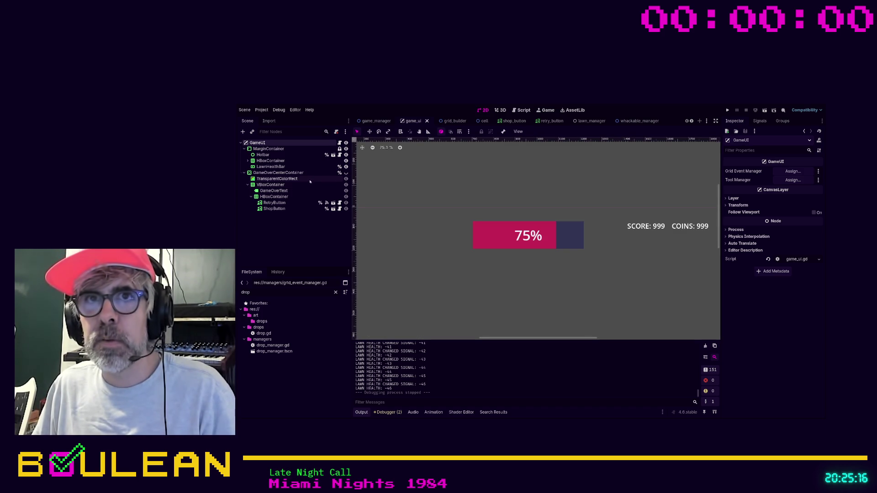
click(278, 173)
click(346, 172)
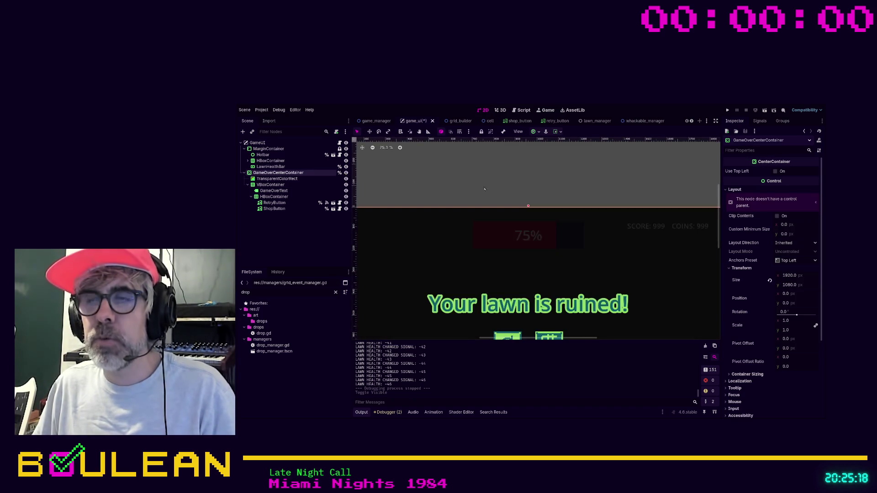
scroll(525, 188, down, 3)
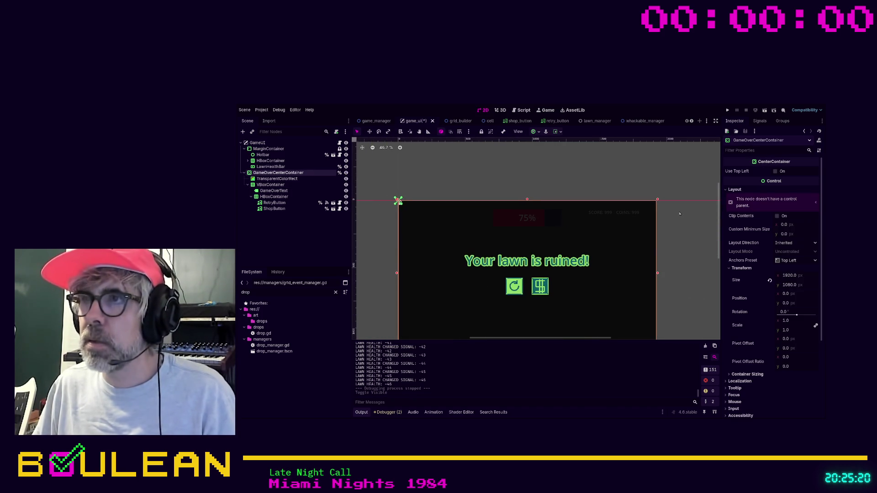
Filter the Inspector for 'mouse', set Mouse Filter to Stop, and launch the game.
click(756, 150)
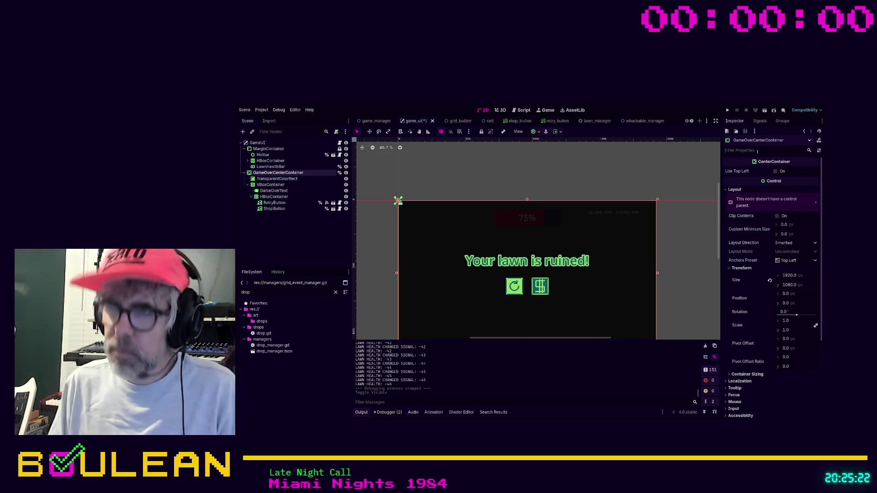
text(mouse)
click(733, 182)
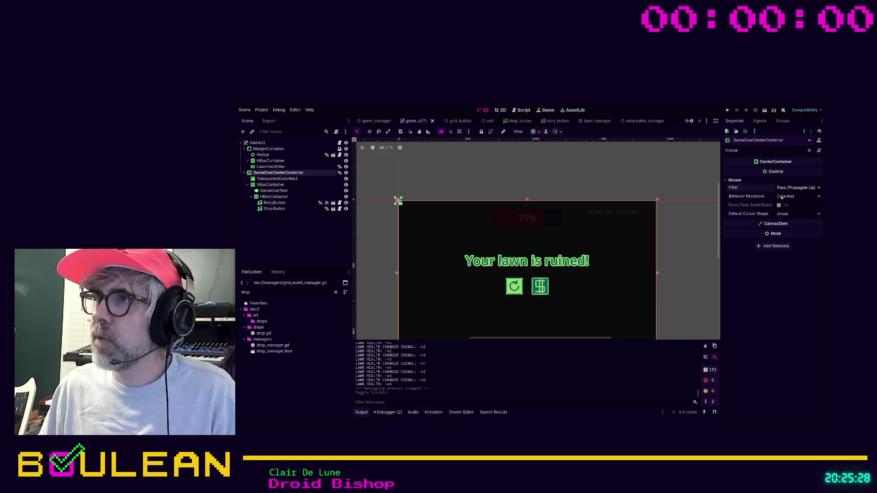
key(ctrl+z)
key(F5)
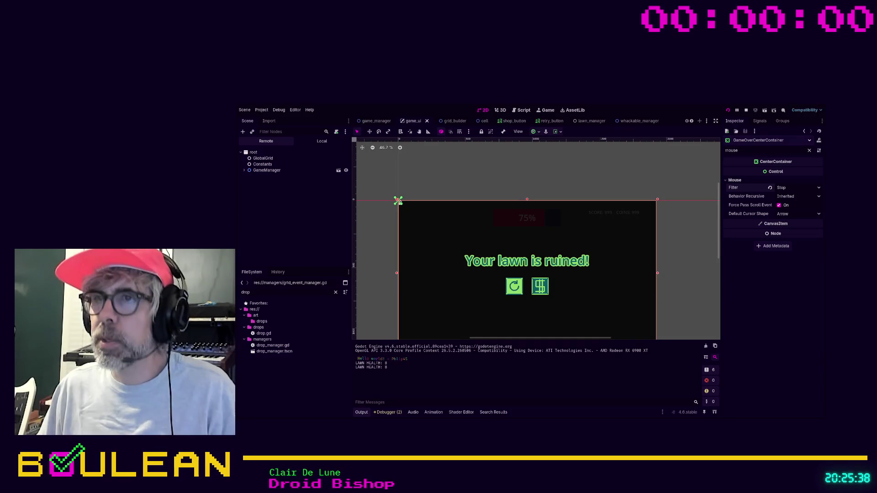
In the game window, restart twice from the game-over overlay, then stop the playtest.
key(alt+Tab)
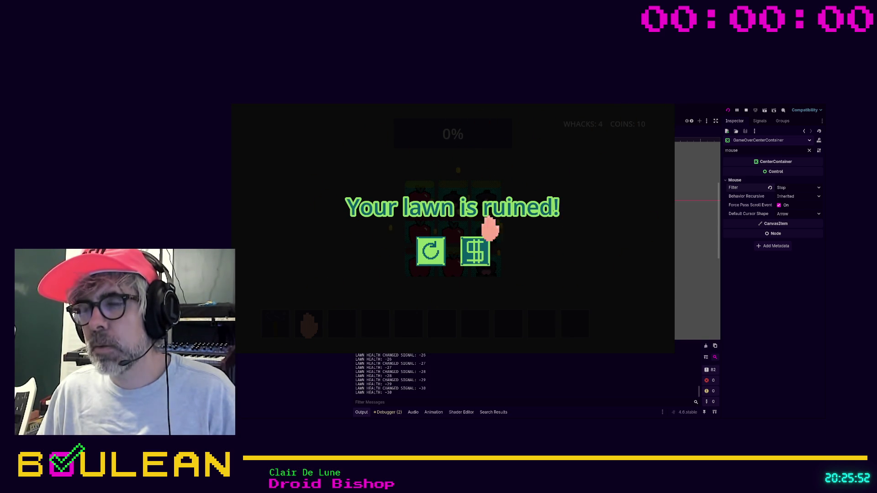
click(426, 254)
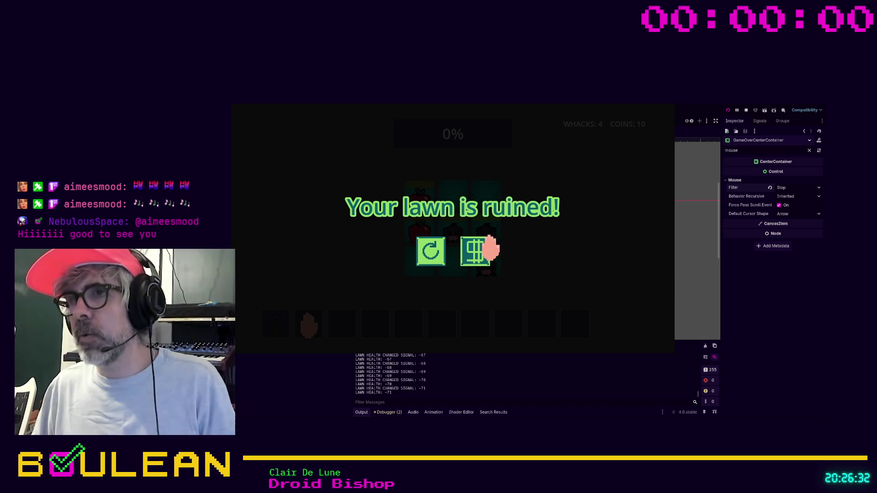
click(430, 251)
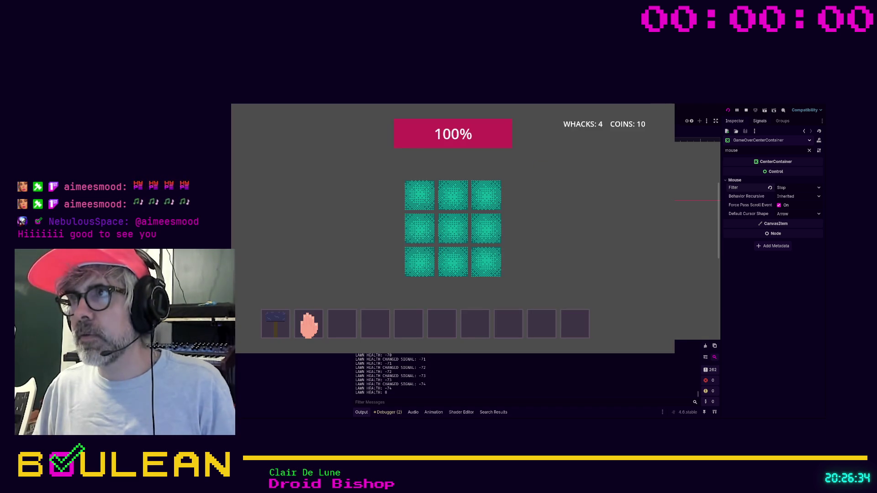
key(F8)
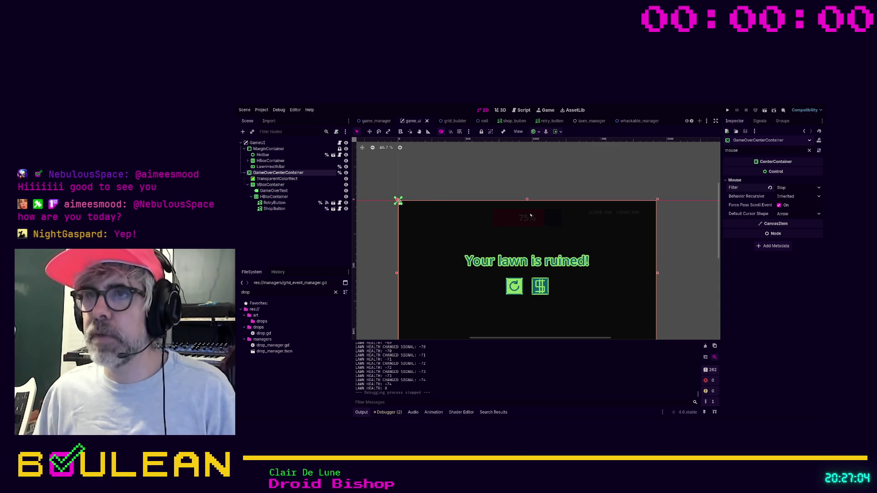
click(436, 232)
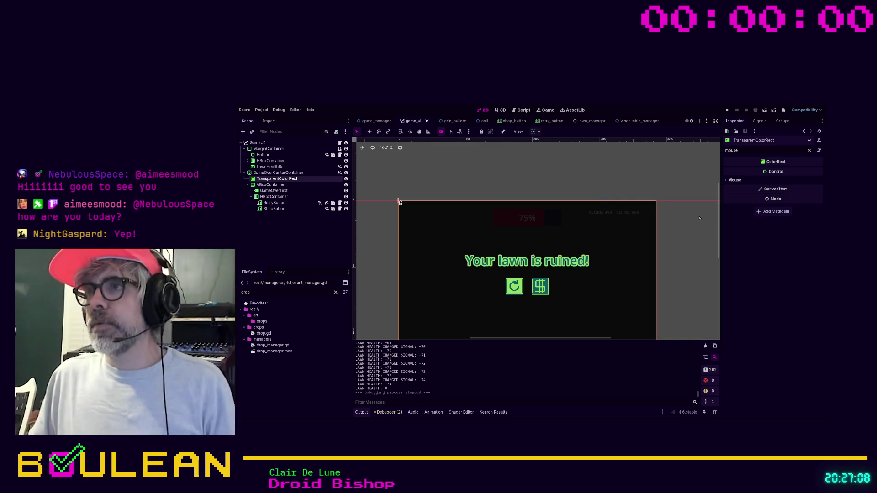
scroll(720, 235, down, 1)
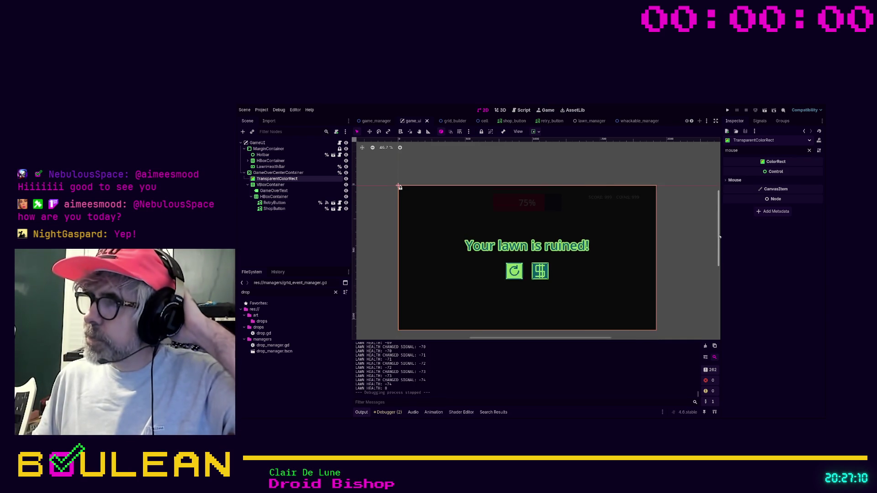
scroll(720, 235, down, 1)
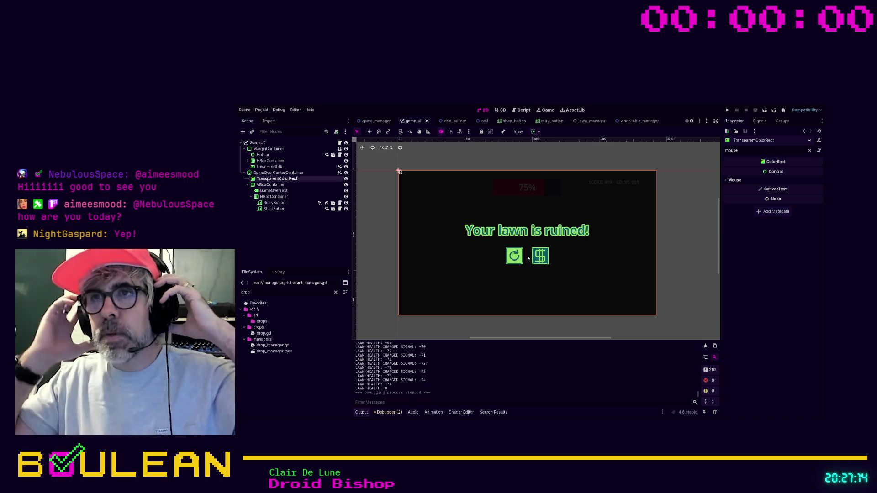
click(522, 110)
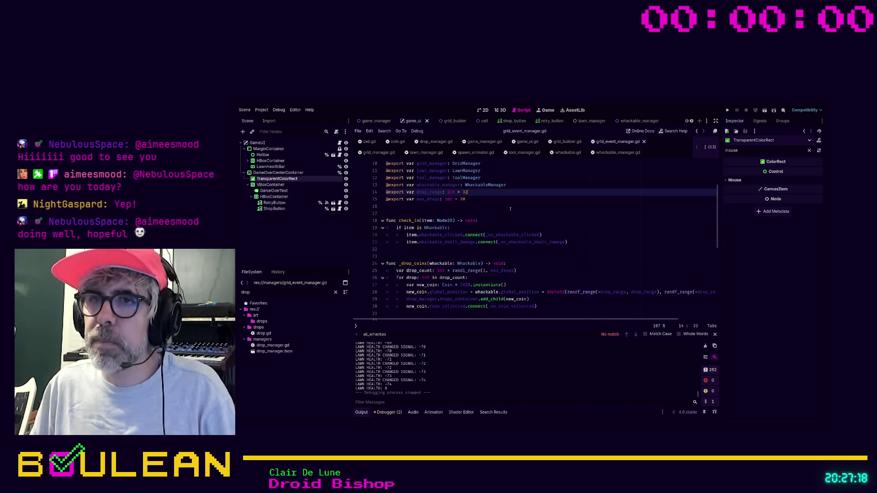
Search grid_event_manager.gd for '_drop_coins' and jump to the next match.
scroll(510, 209, down, 6)
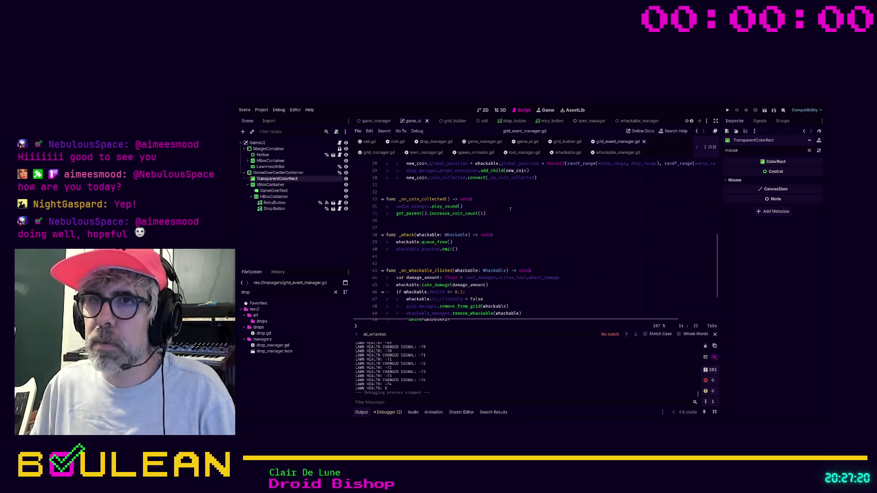
click(431, 221)
scroll(542, 237, up, 4)
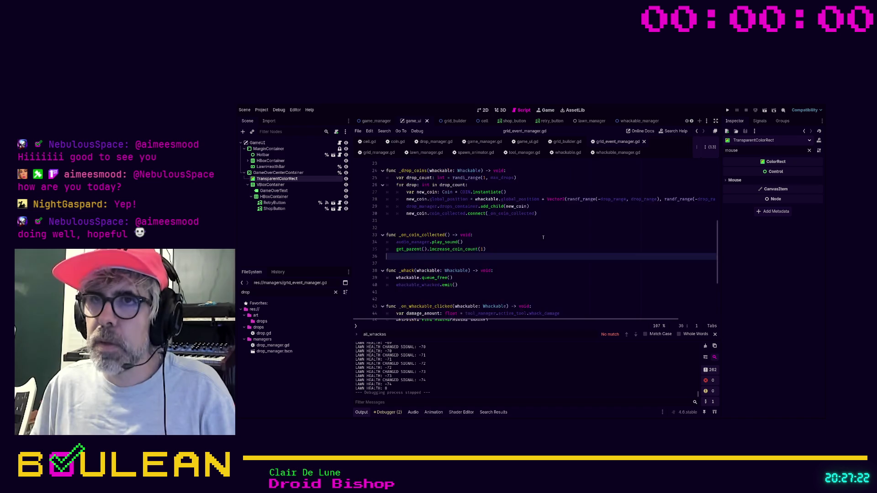
scroll(542, 237, up, 2)
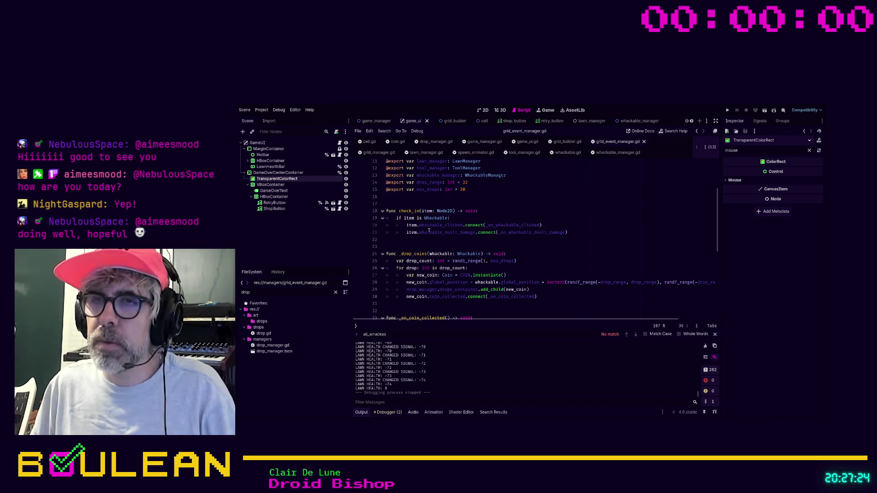
scroll(407, 219, up, 1)
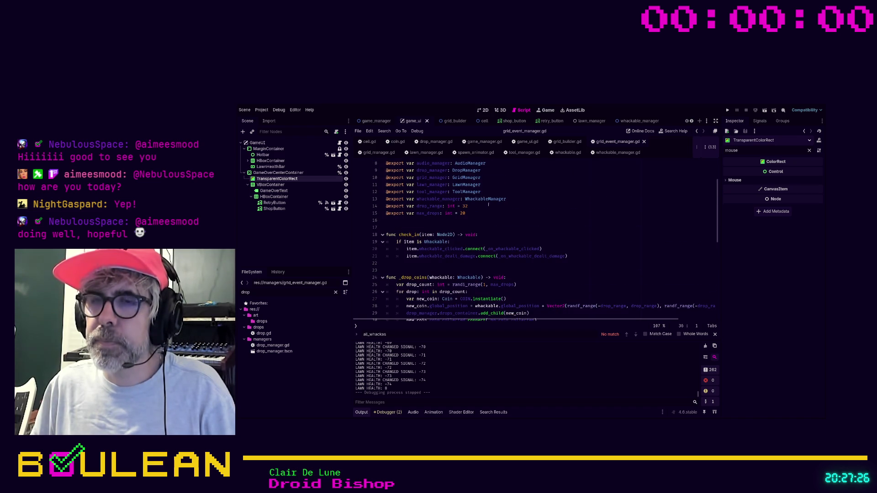
scroll(488, 205, down, 2)
click(533, 229)
key(ctrl+f)
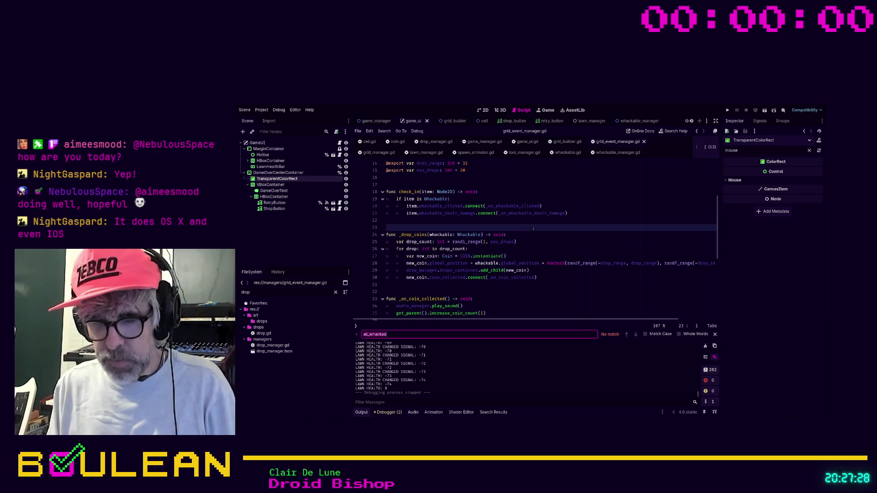
text(_drop_coins)
key(Return)
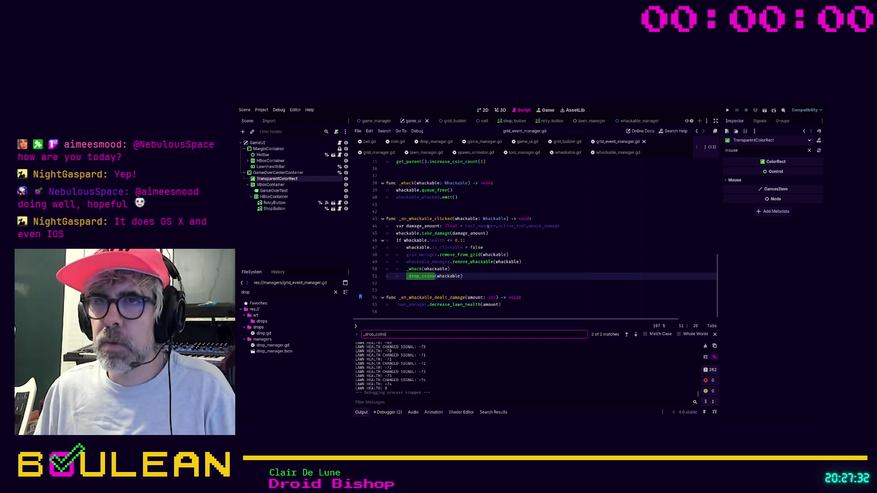
Mark the _drop_coins call, then select the body of the _drop_coins definition.
click(407, 276)
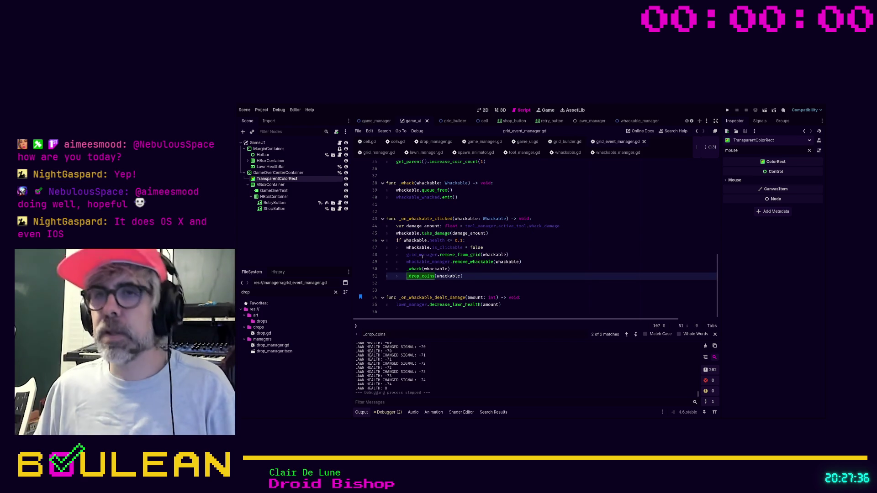
scroll(428, 269, up, 1)
scroll(427, 269, up, 6)
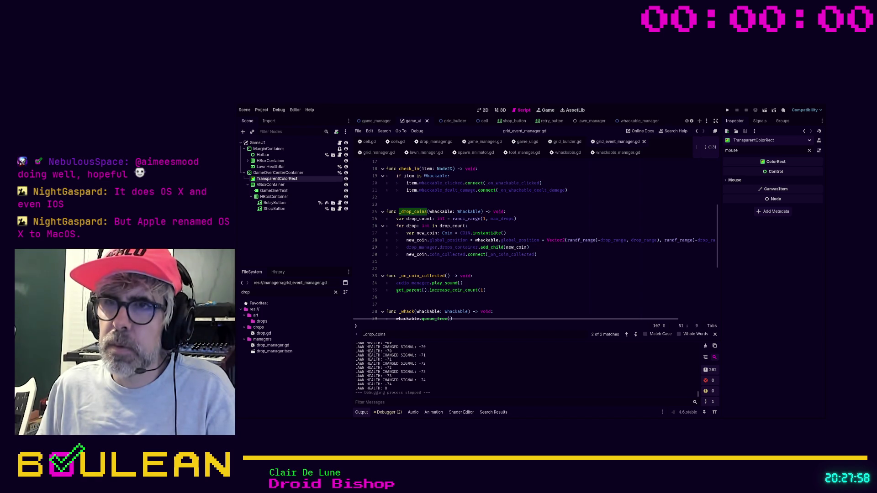
mouse_move(537, 254)
mouse_down()
mouse_move(388, 254)
mouse_move(397, 227)
mouse_move(376, 220)
mouse_up()
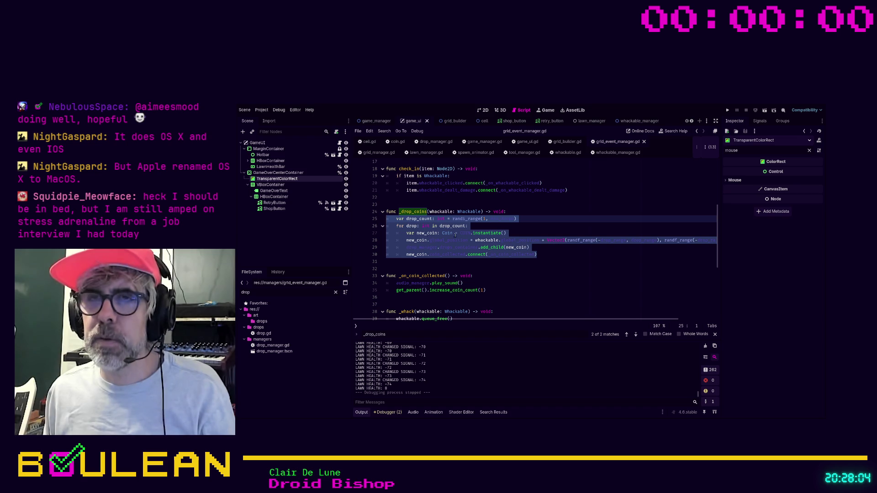
Comment out the _drop_coins body with Ctrl+K and add a blank line under its func header.
key(ctrl+k)
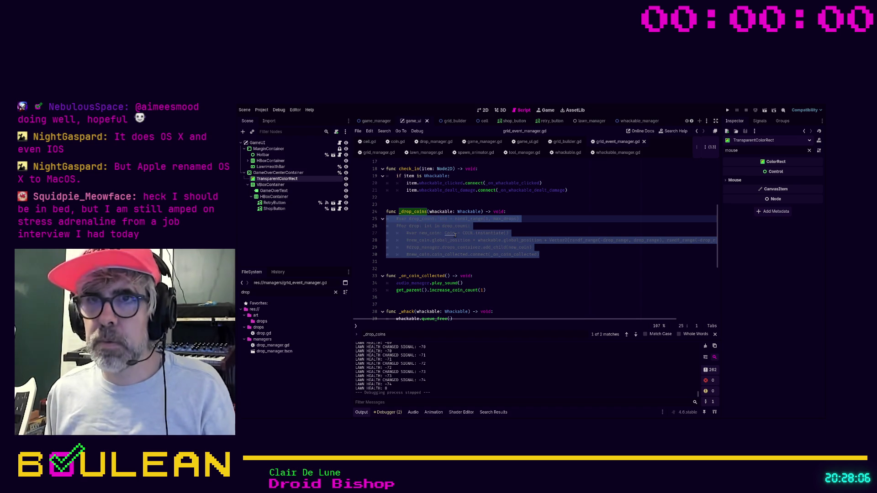
key(Up)
key(ctrl+Return)
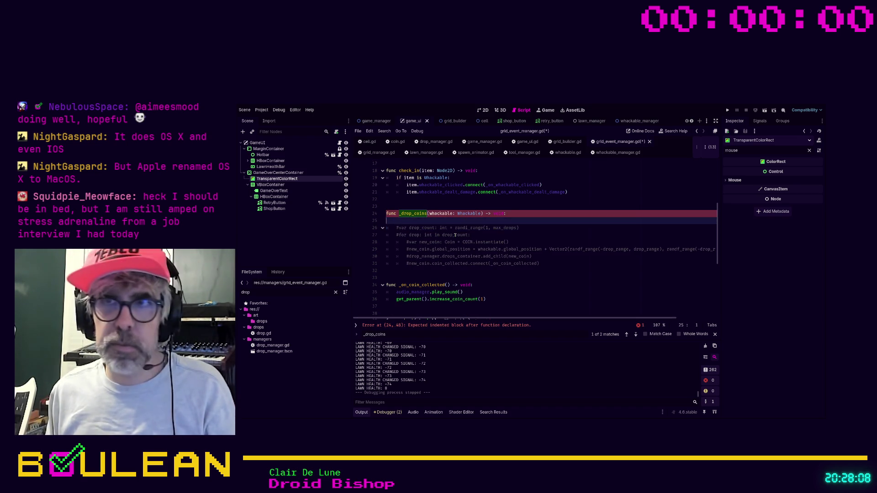
key(ctrl+z)
key(ctrl+z)
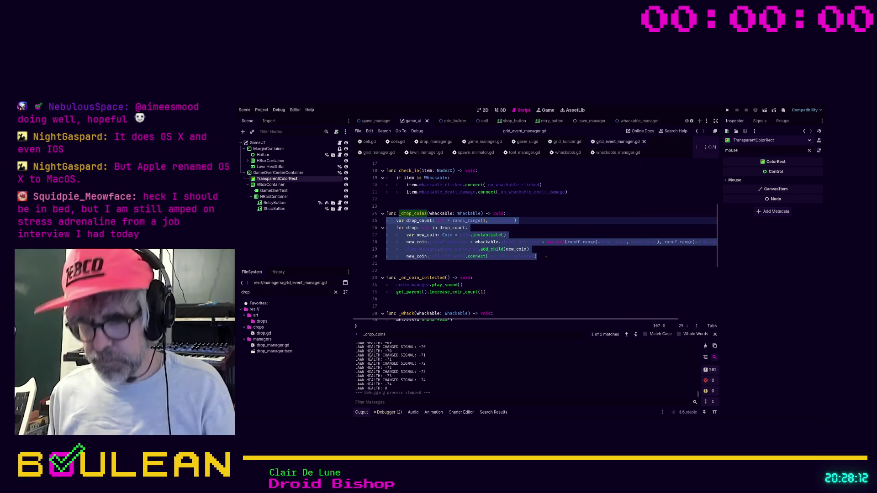
key(ctrl+k)
key(Up)
key(ctrl+Return)
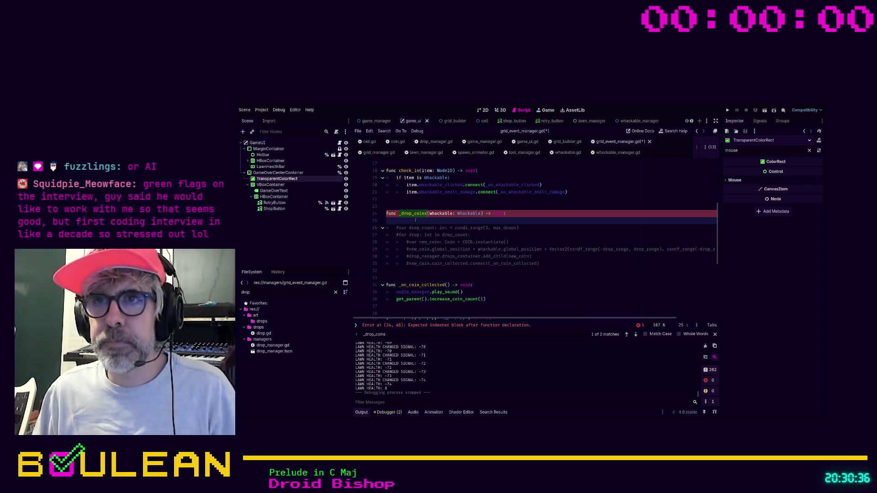
Indent the blank line 25 inside _drop_coins with a Tab.
key(Tab)
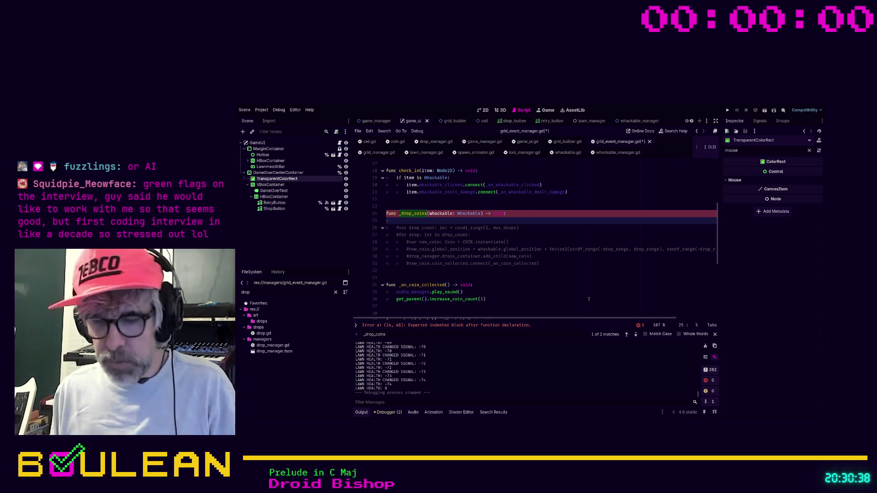
text(drop_manager.drop_co)
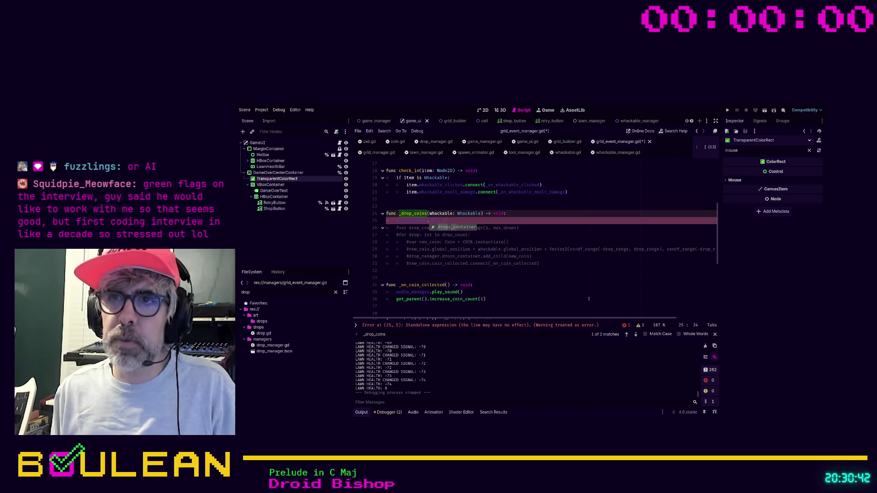
key(Return)
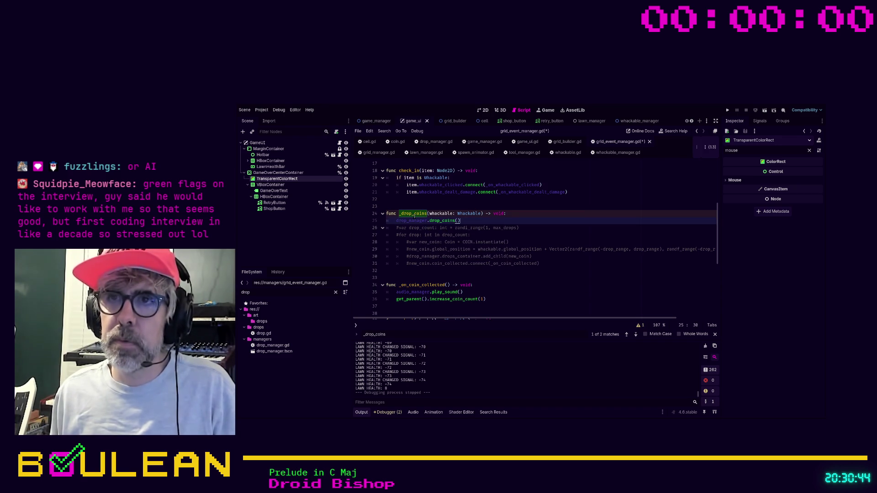
ctrl+click(412, 221)
scroll(530, 224, down, 4)
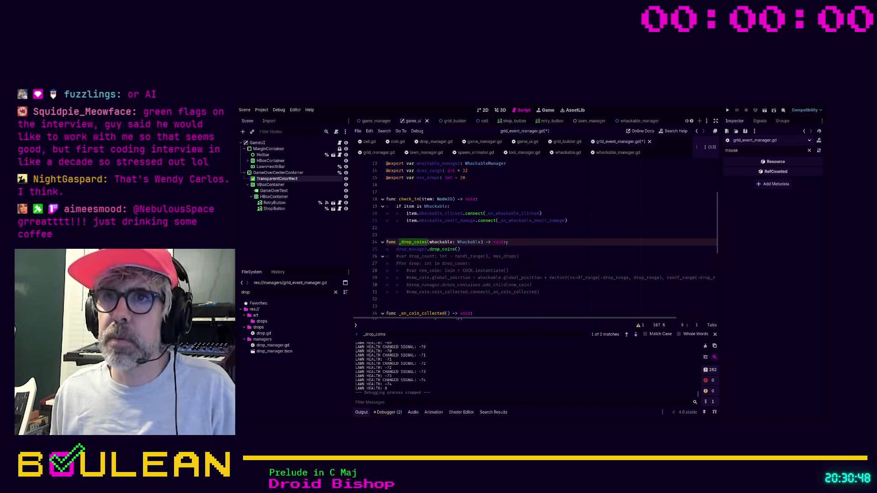
scroll(423, 253, up, 4)
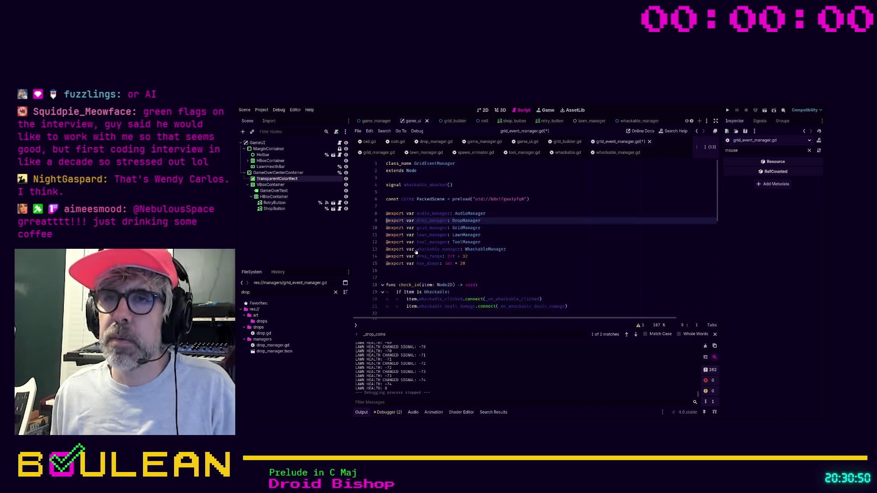
ctrl+click(453, 221)
In drop_manager.gd, insert blank lines and paste the coin-dropping code block.
click(416, 272)
key(Up)
key(Up)
key(Up)
key(Return)
key(Return)
key(Return)
key(Up)
key(Up)
key(Up)
key(ctrl+v)
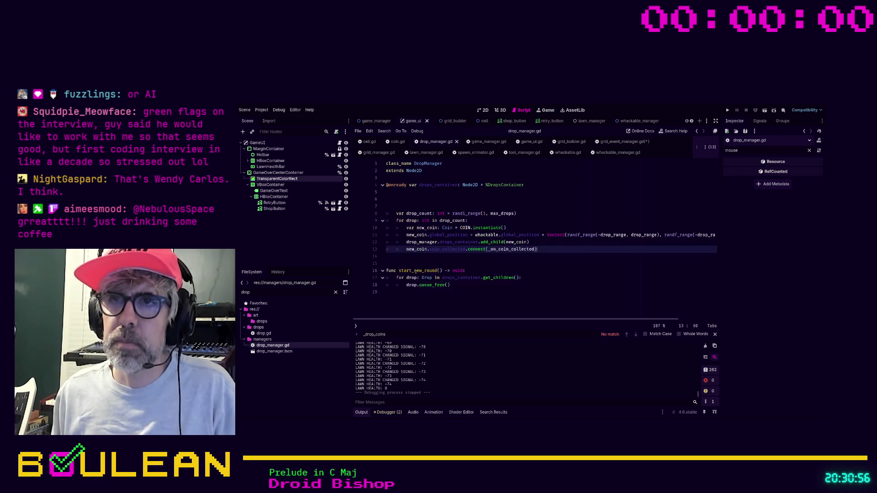
key(Up)
key(shift+Up)
key(shift+Up)
key(shift+Up)
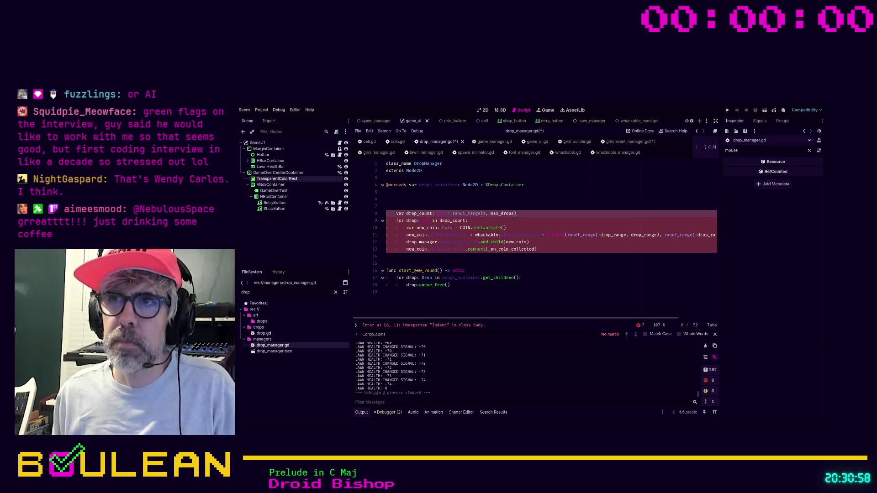
Add the header 'func drop_coins(whackable: Whackable) -> void:' and blank lines above the drops container.
text(func drop_coins() -)
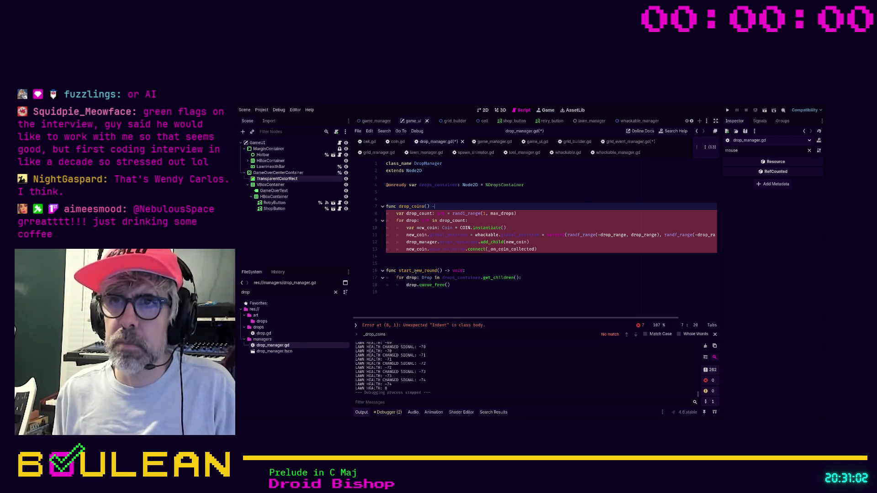
key(BackSpace)
key(BackSpace)
key(BackSpace)
text(whackable: W)
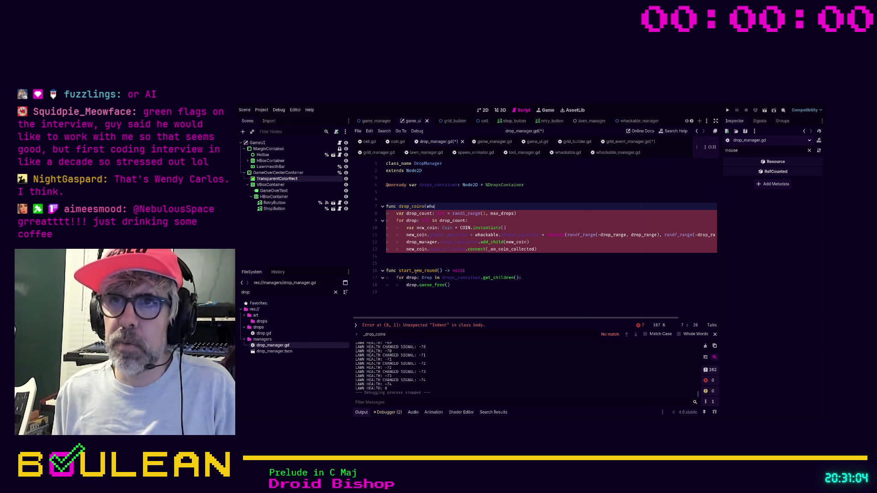
text(hackable) -)
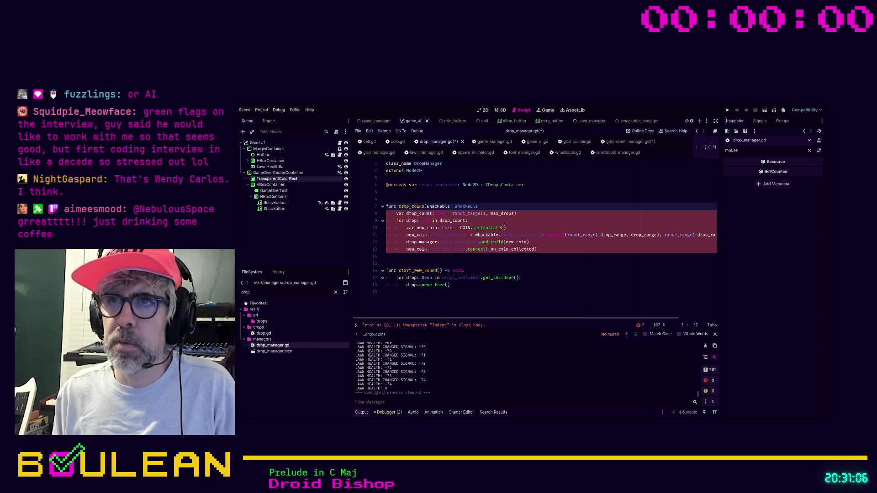
text(> void:)
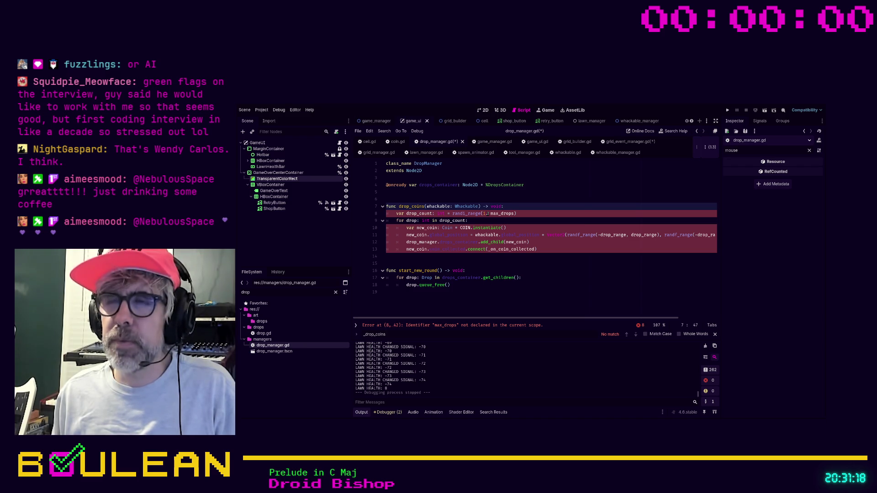
key(Up)
key(Up)
key(Up)
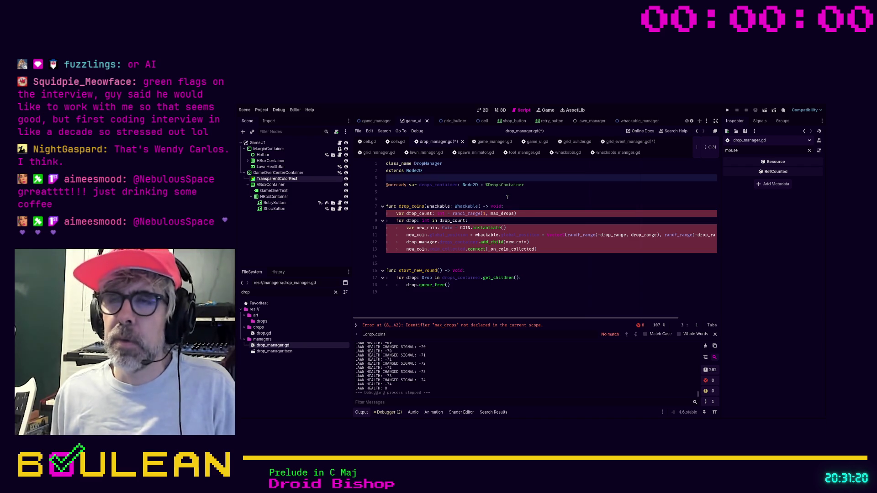
key(Return)
key(Return)
key(Up)
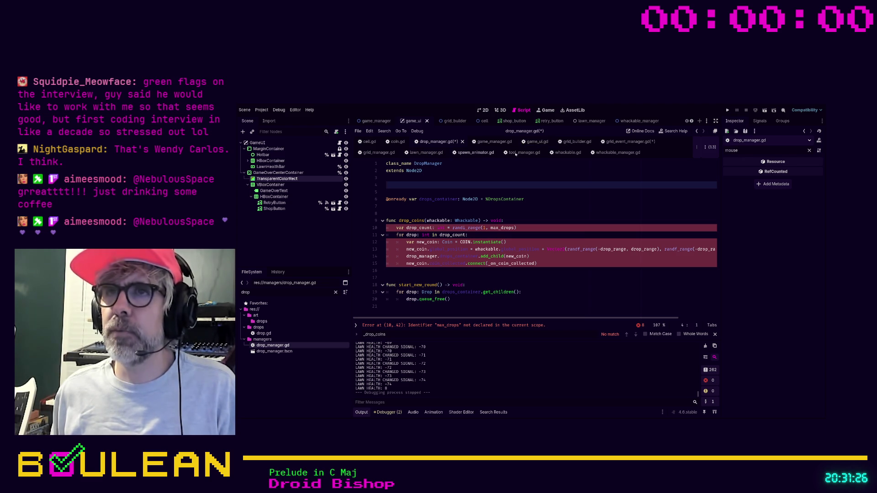
Move the drop_range and max_drops export lines from grid_event_manager.gd into drop_manager.gd.
click(610, 142)
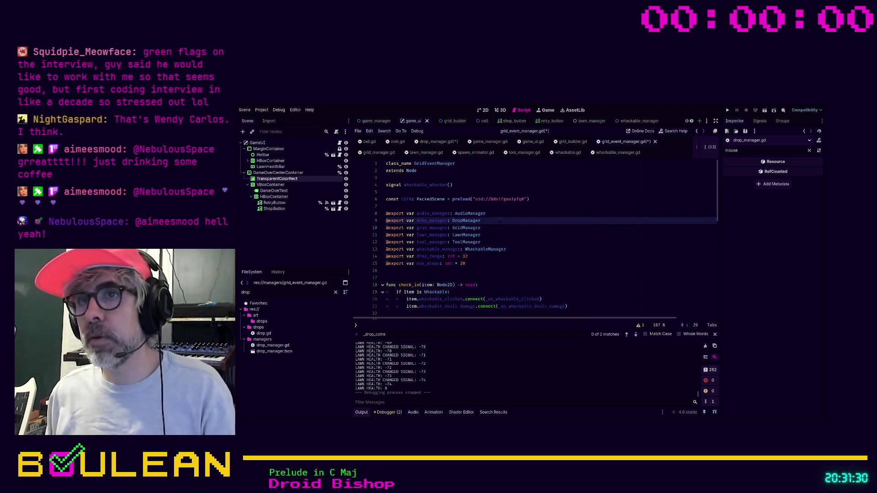
click(478, 264)
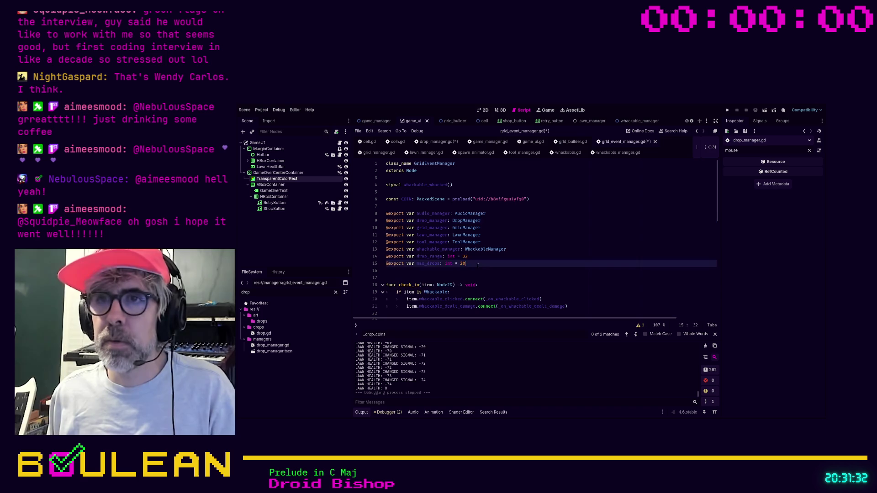
drag(478, 264, 376, 257)
key(ctrl+c)
key(Delete)
key(Delete)
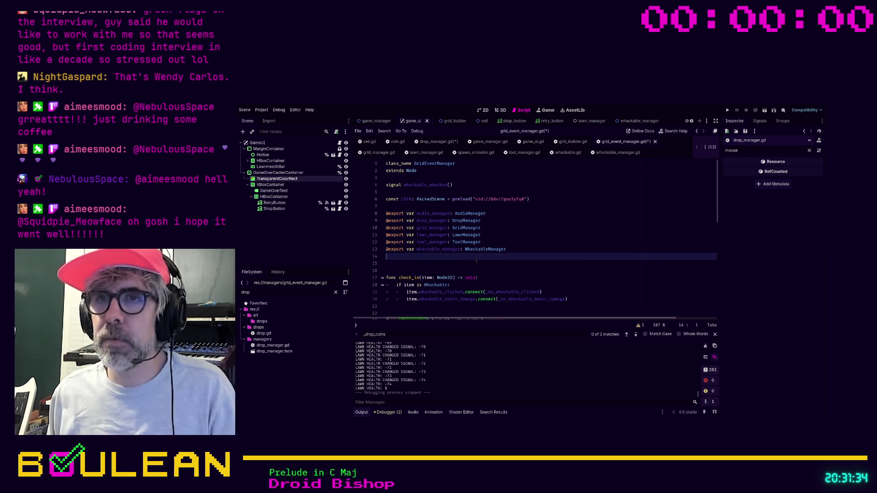
key(ctrl+s)
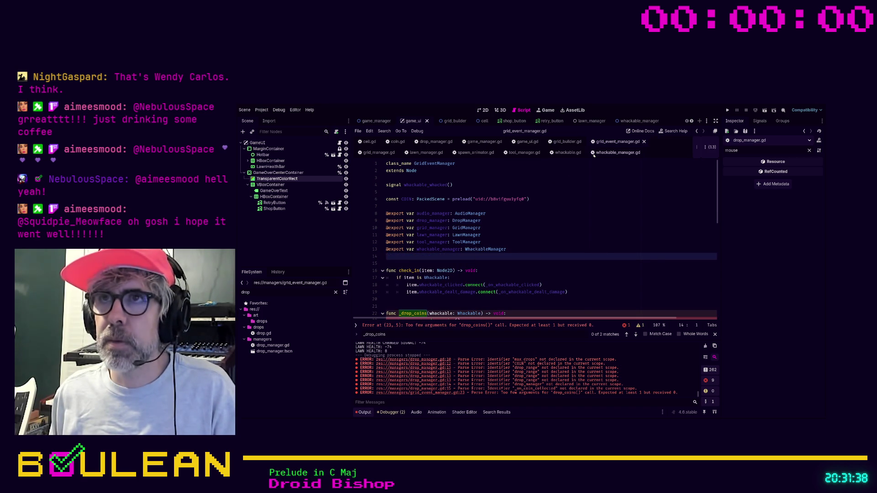
click(435, 141)
key(ctrl+v)
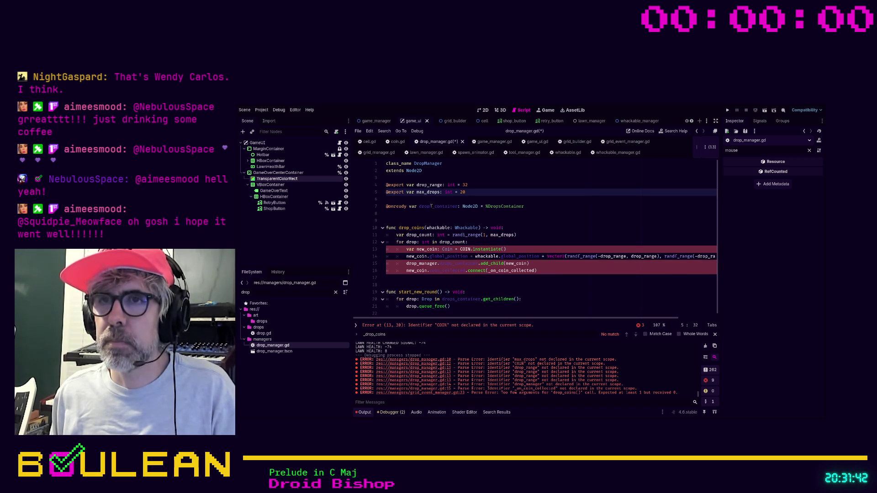
Move the COIN preload constant above the exports in drop_manager.gd, saving both scripts.
click(516, 248)
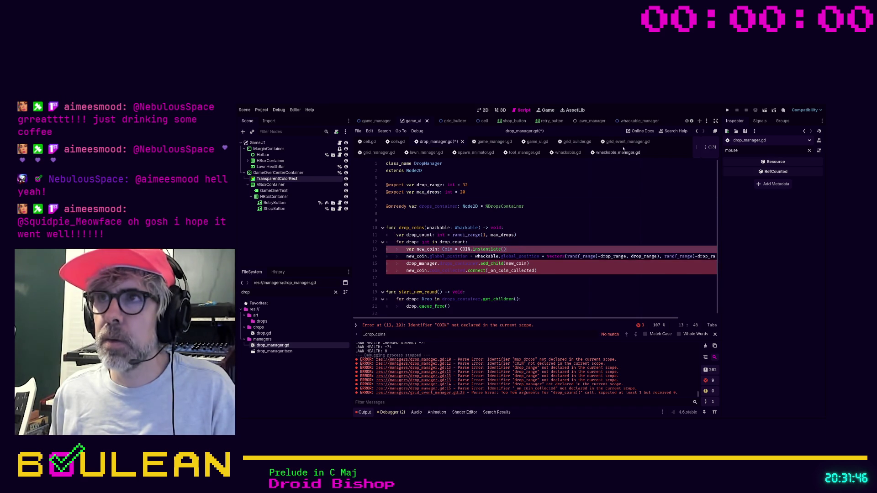
click(545, 199)
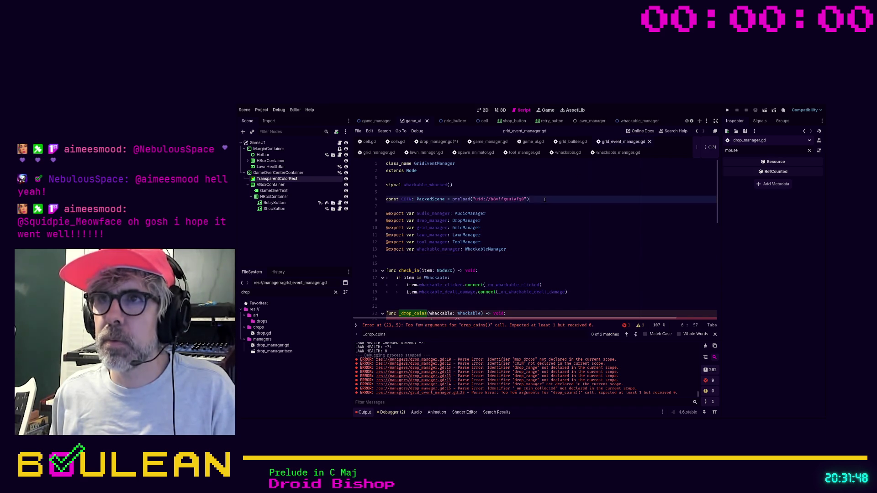
key(shift+Home)
key(BackSpace)
key(Delete)
key(Delete)
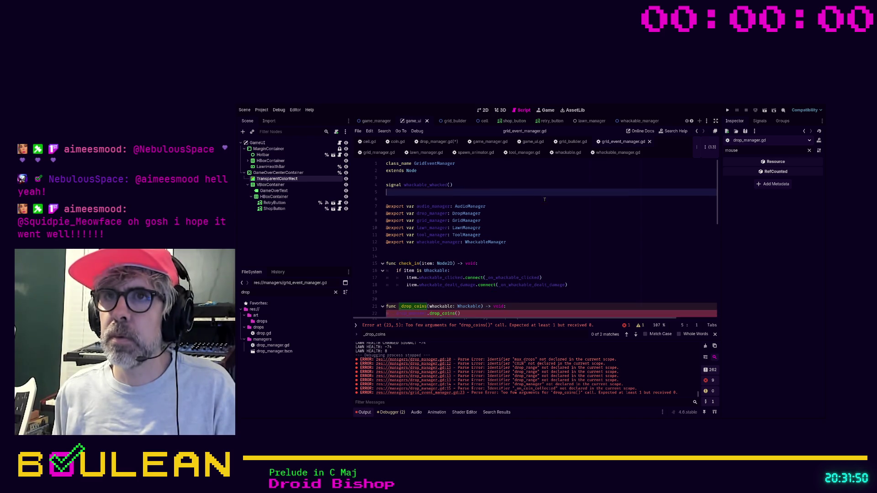
key(End)
key(ctrl+s)
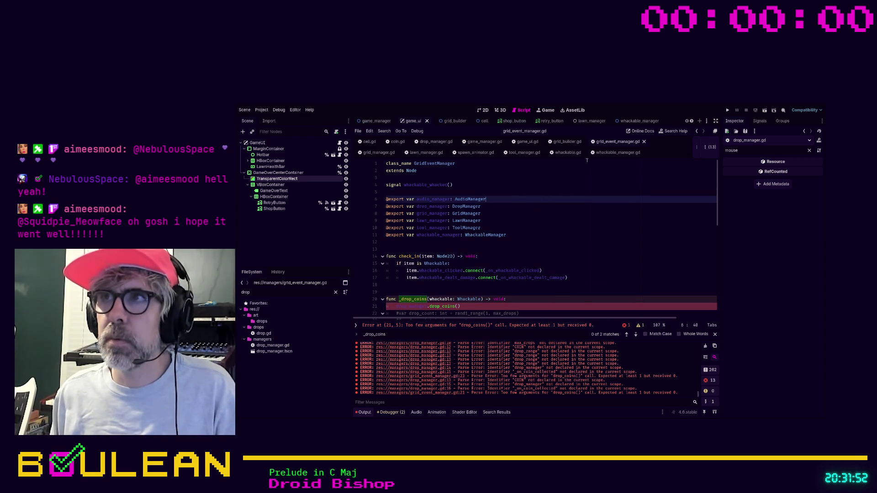
click(443, 143)
click(408, 184)
key(ctrl+v)
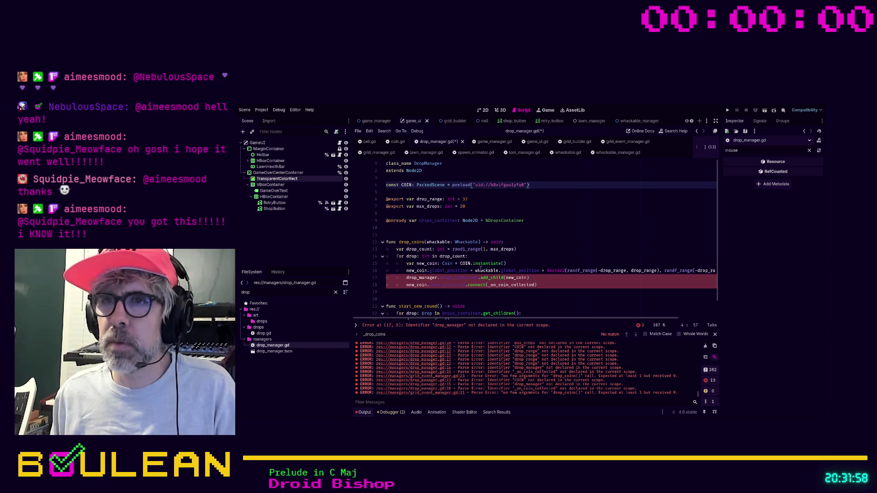
Delete the 'drop_manager.' prefix on line 17 so new coins go straight into drops_container.
drag(440, 278, 406, 278)
key(BackSpace)
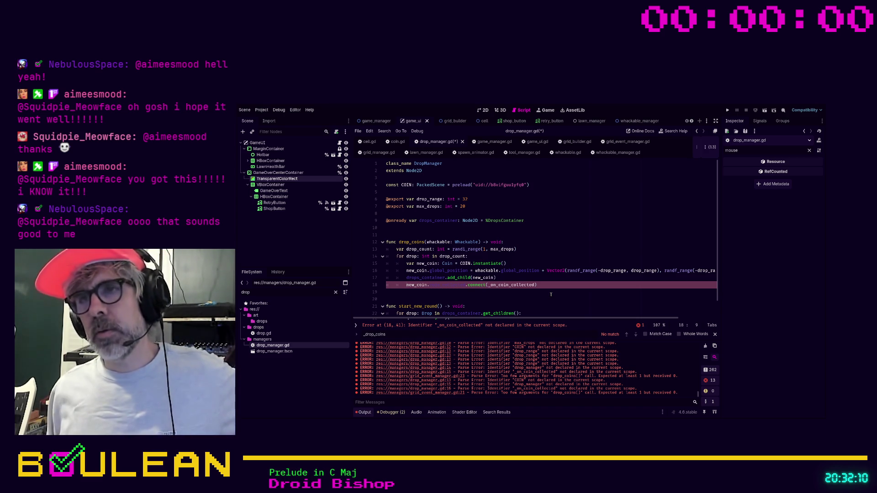
scroll(548, 285, down, 1)
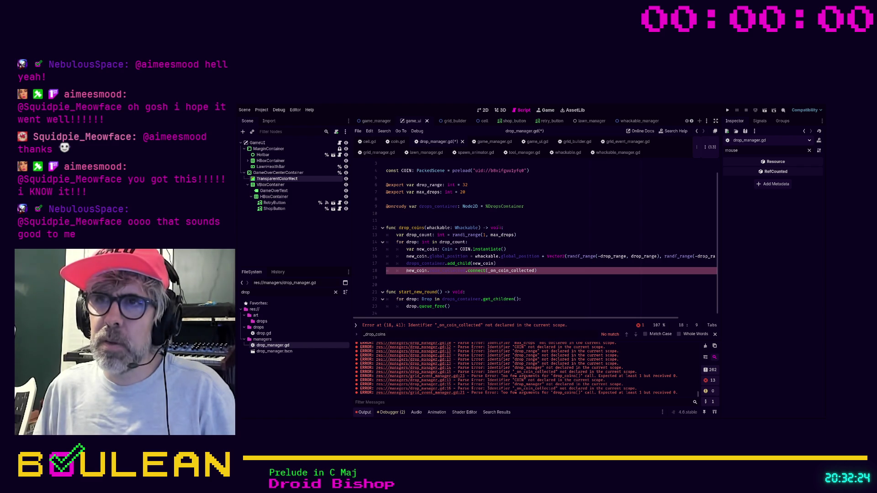
double_click(493, 228)
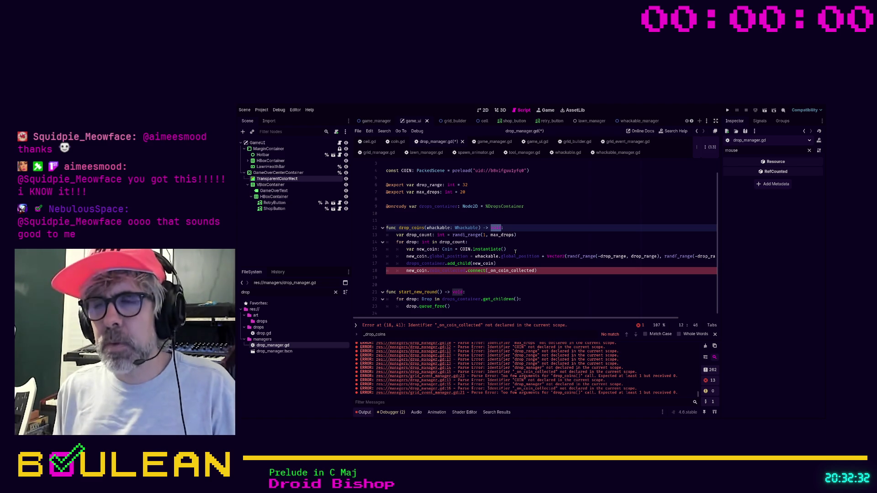
Make drop_coins return Coin, returning new_coin and 'return null' after the loop, then save.
text(new)
key(BackSpace)
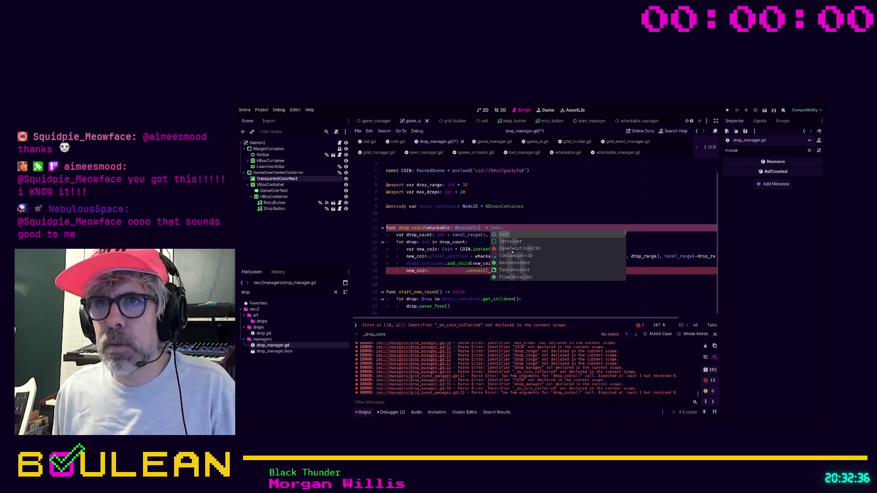
click(396, 270)
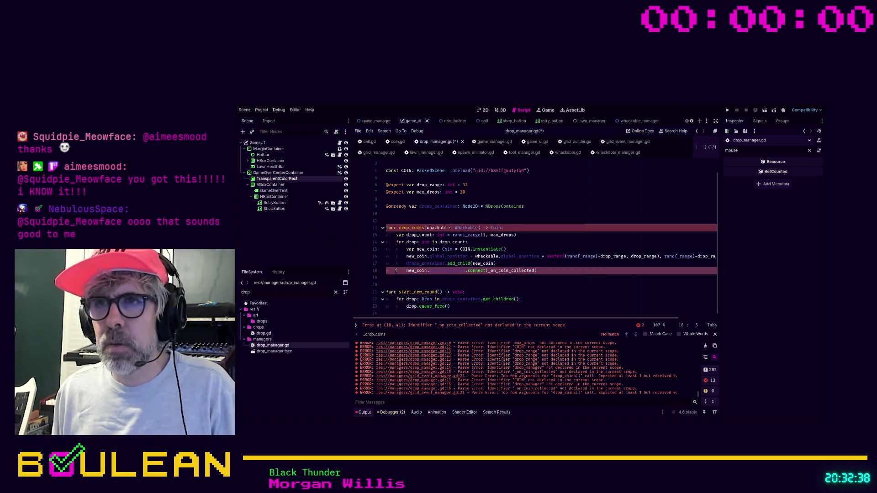
text(return new_coin)
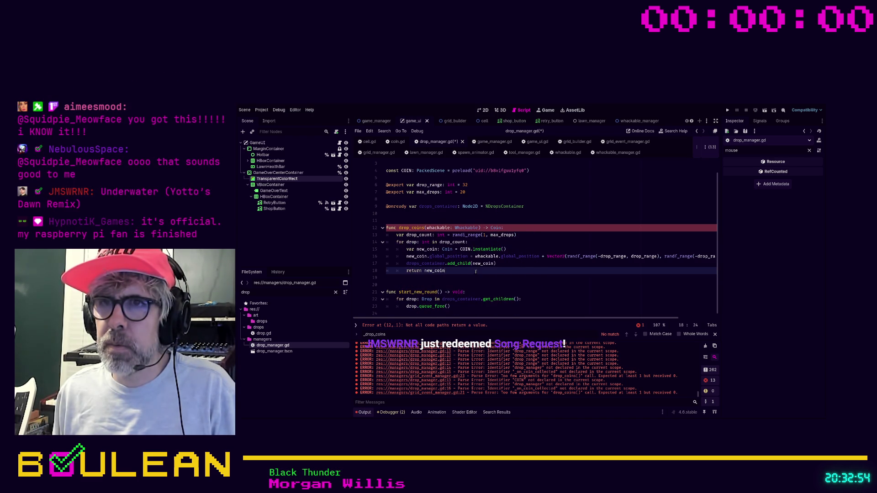
key(shift+Tab)
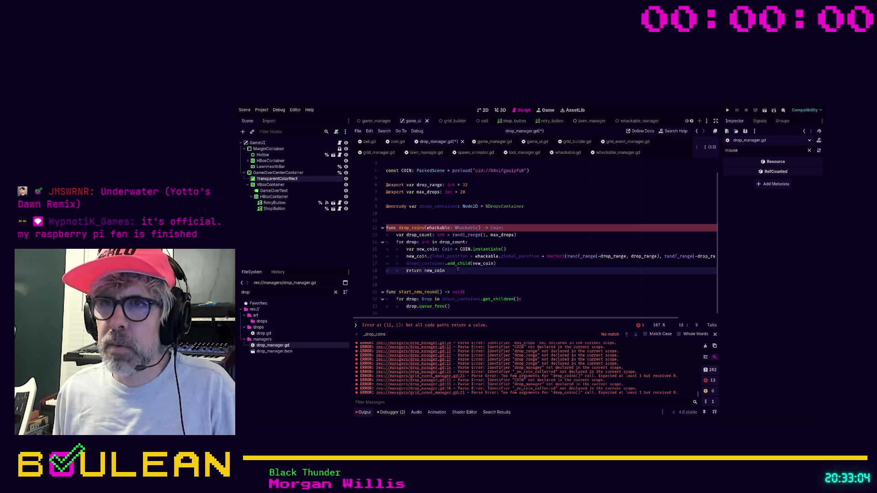
key(Return)
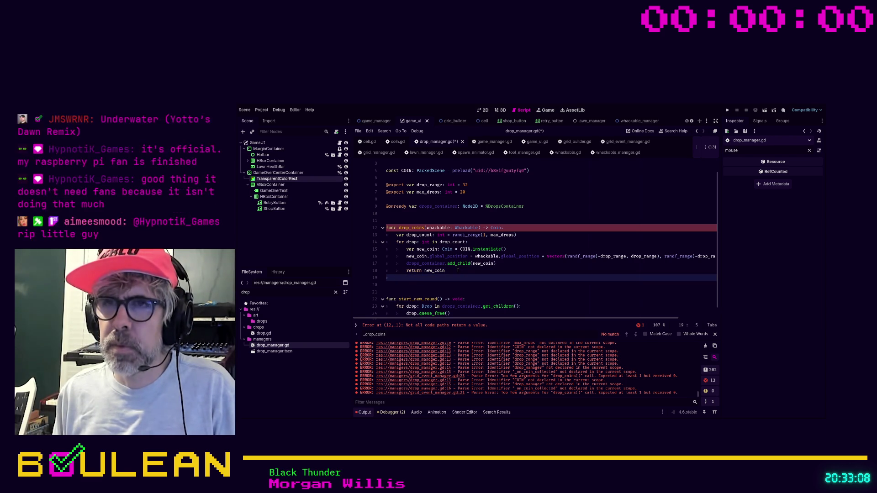
key(Up)
key(Up)
key(Up)
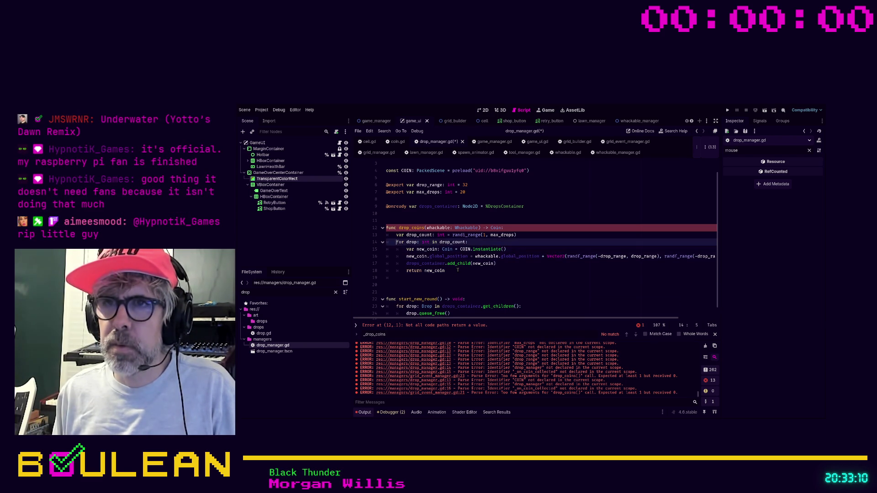
key(Down)
key(Down)
key(Down)
text(return nu)
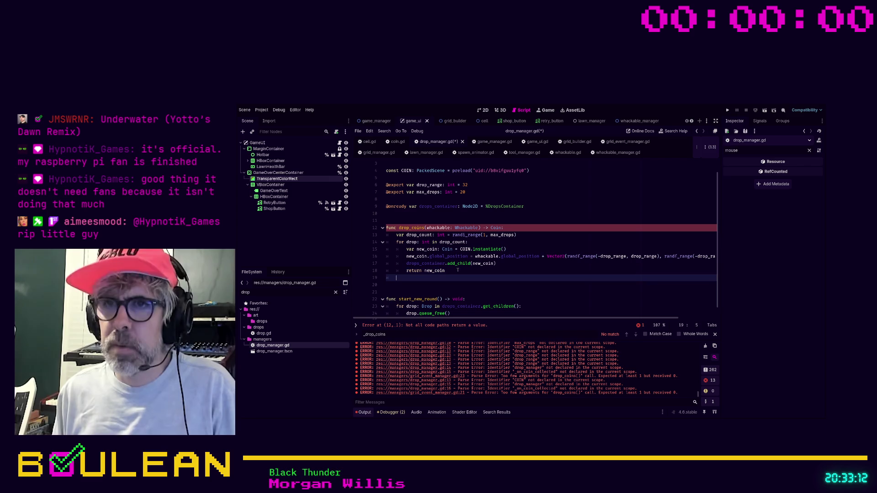
text(ll)
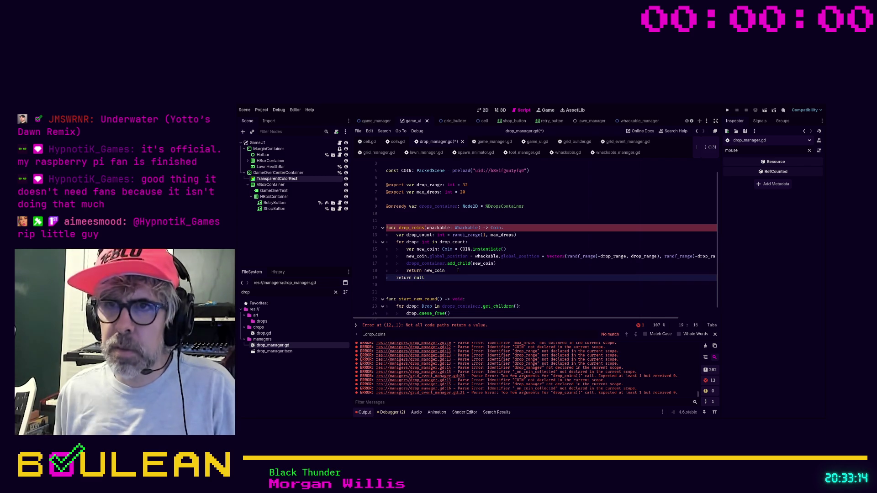
key(ctrl+s)
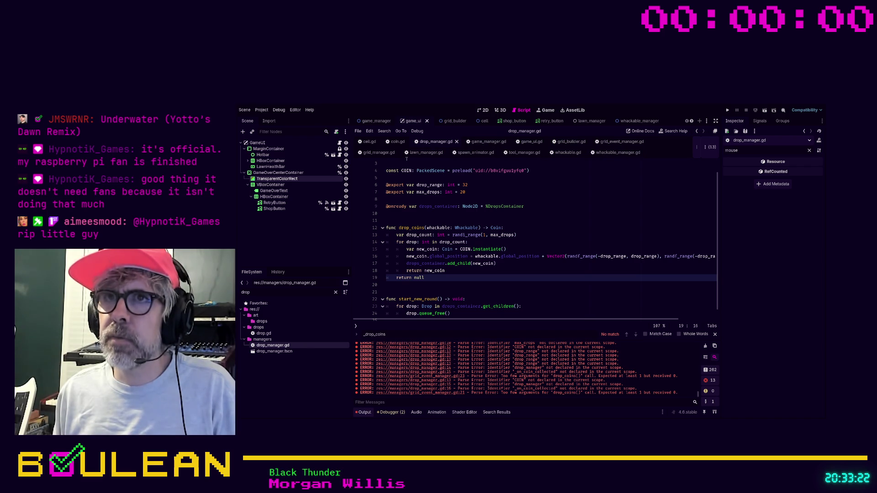
click(619, 142)
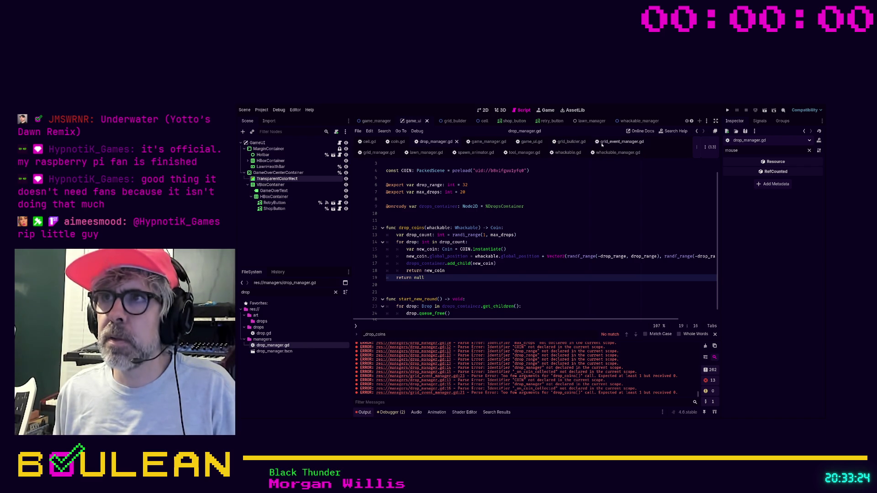
Rewrite line 21 as 'var new_coin: Coin = drop_manager.drop_coins(whackable)'.
scroll(447, 304, down, 2)
click(396, 264)
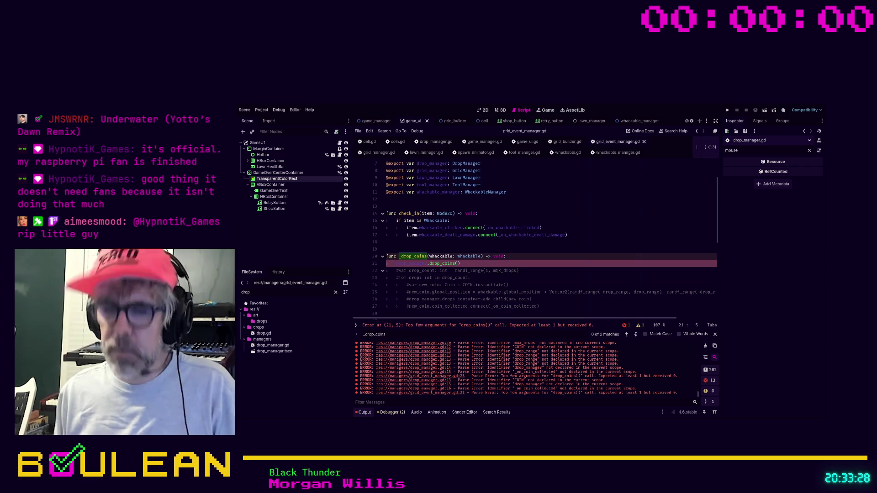
text(new)
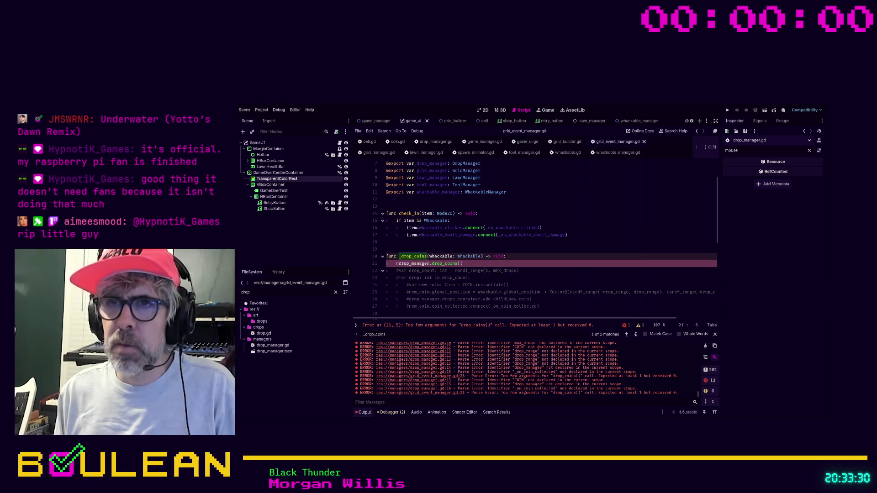
key(BackSpace)
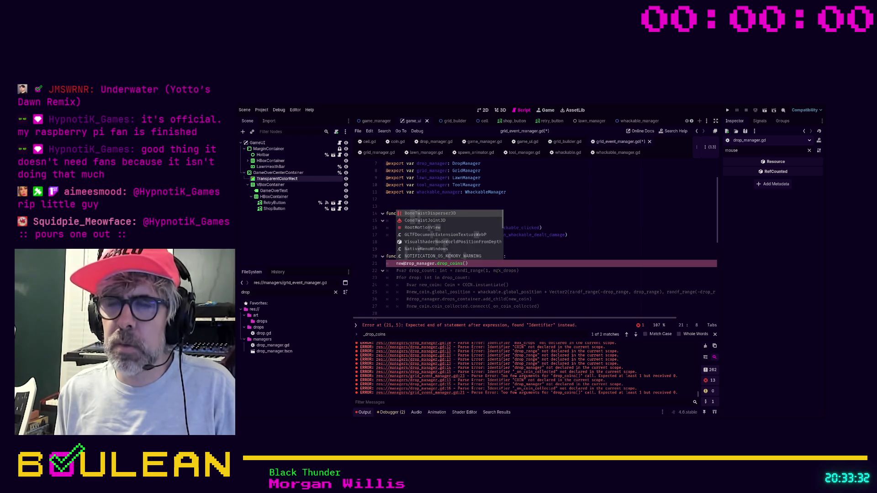
text(_coin: )
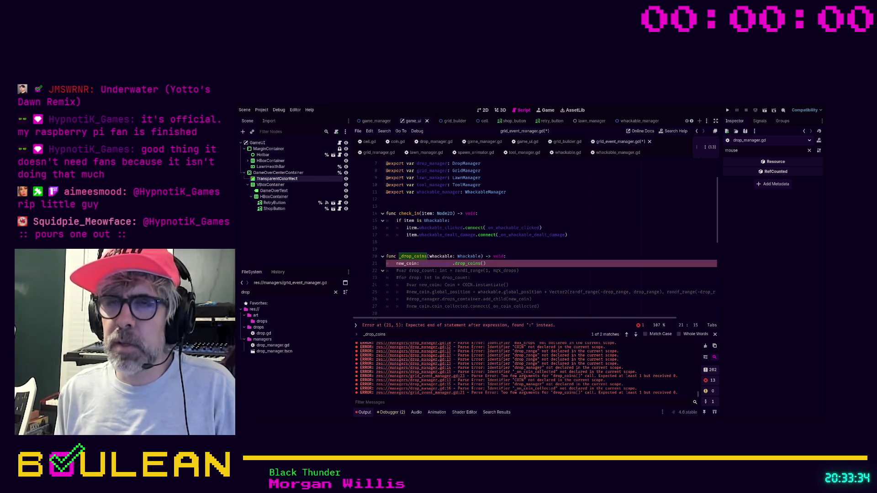
text(Coin =)
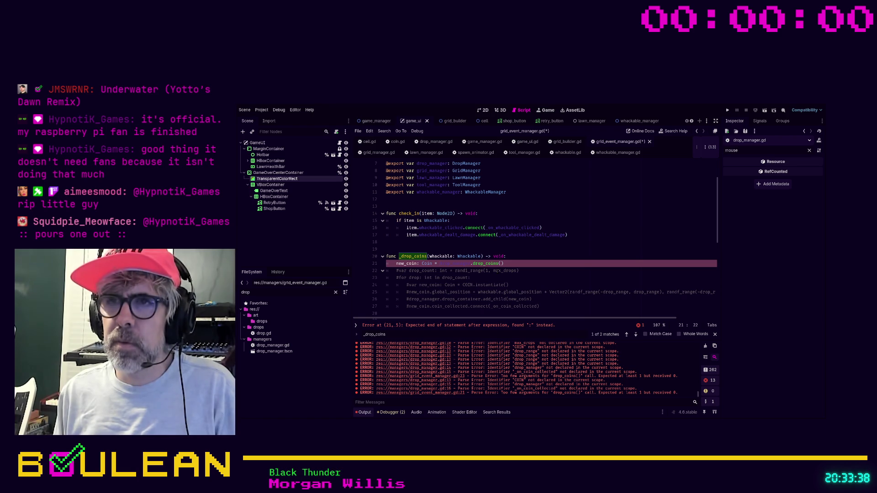
key(End)
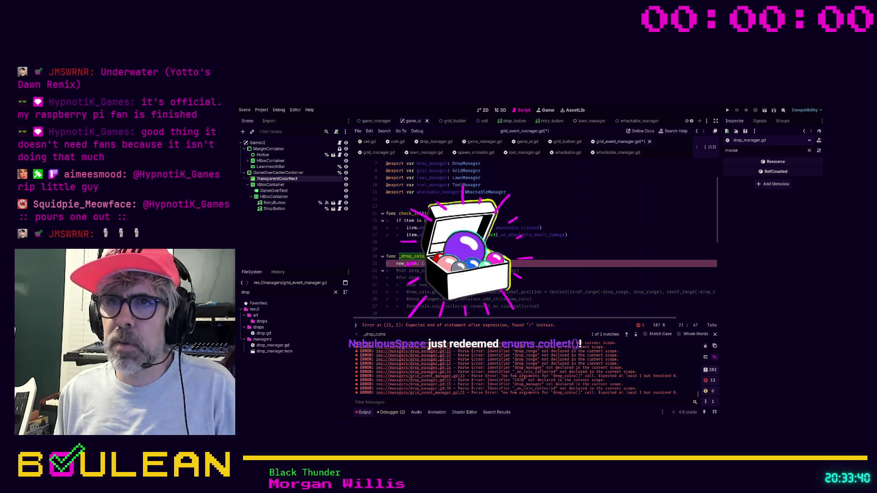
key(Home)
text(v)
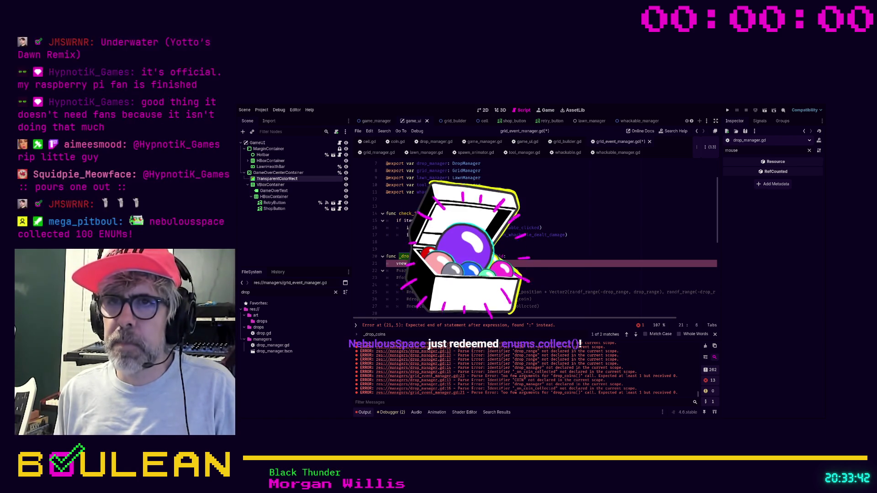
text(ar)
key(End)
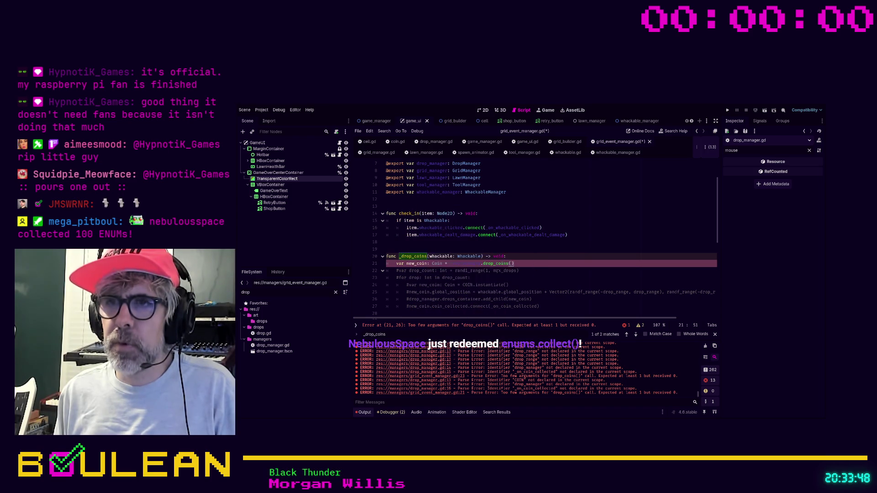
key(Left)
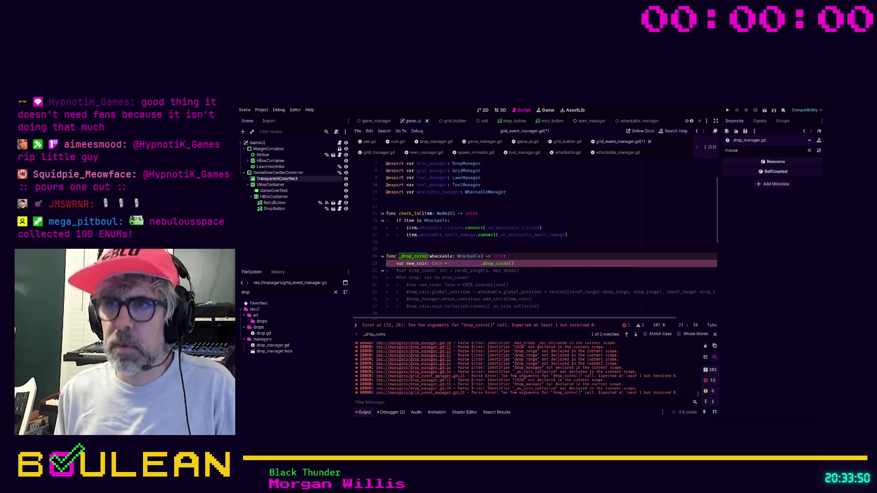
text(whackable)
key(End)
Add a line below connecting new_coin.coin_collected to the collection handler.
key(Return)
text(.coin_collected.connect(_on_coin_collected))
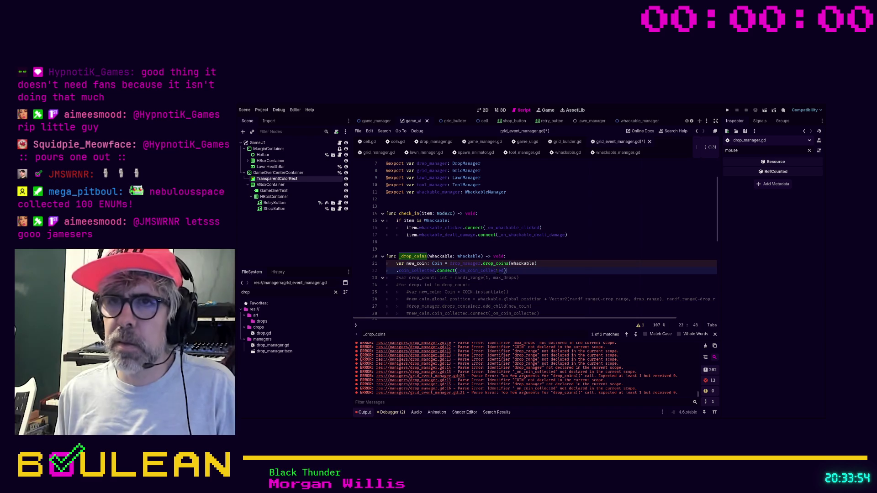
key(Home)
text(new_coin)
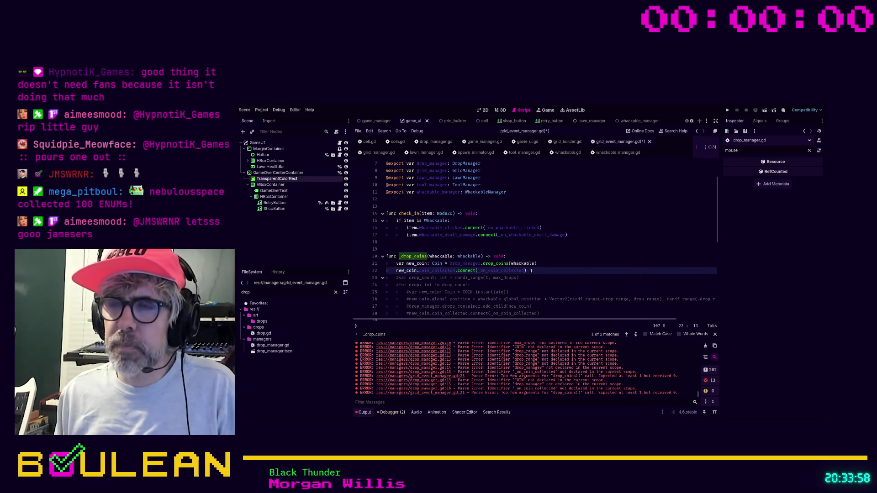
click(532, 270)
Delete the commented-out drop block (lines 23–28), save grid_event_manager.gd, and run the game.
scroll(537, 284, down, 1)
drag(540, 292, 378, 260)
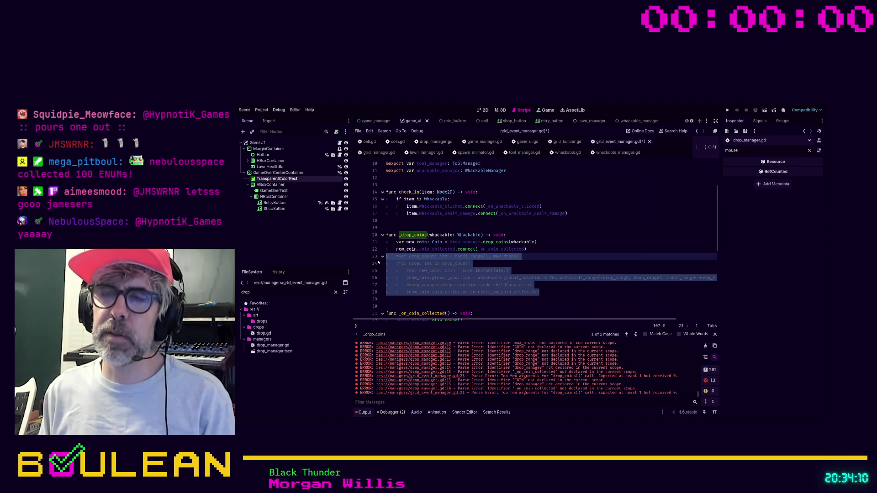
key(Delete)
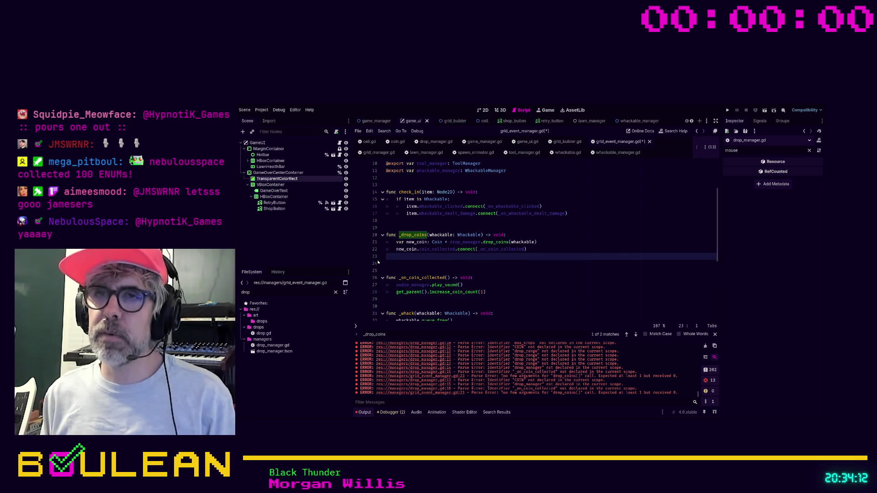
key(Down)
key(Delete)
key(ctrl+s)
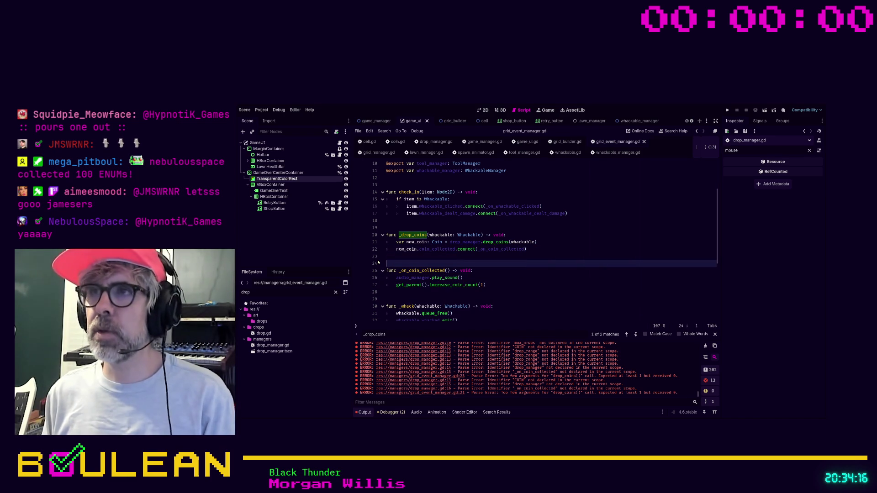
click(422, 249)
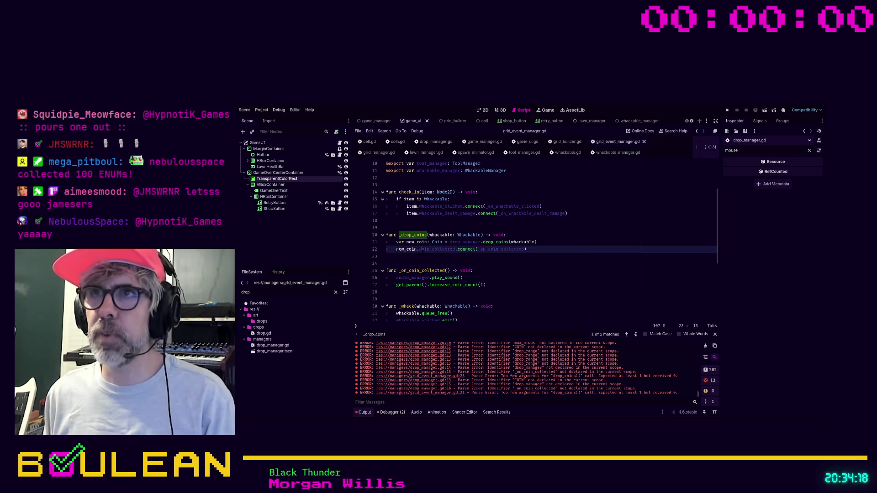
key(F5)
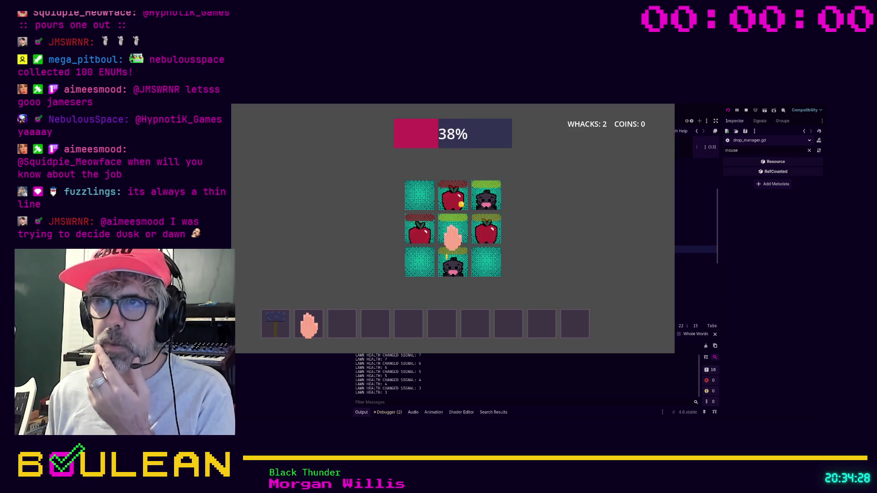
Whack moles, restarting once, to collect 7 coins over 10 whacks, then stop and show drop_manager.gd.
click(419, 232)
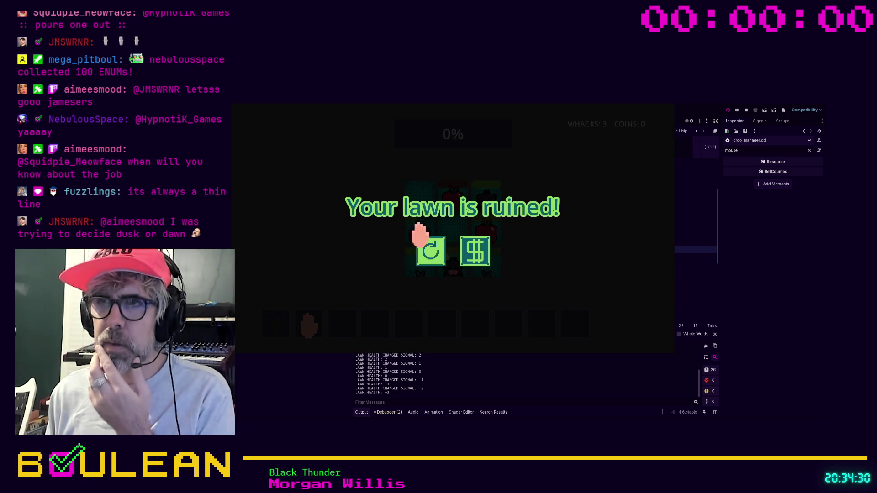
click(428, 250)
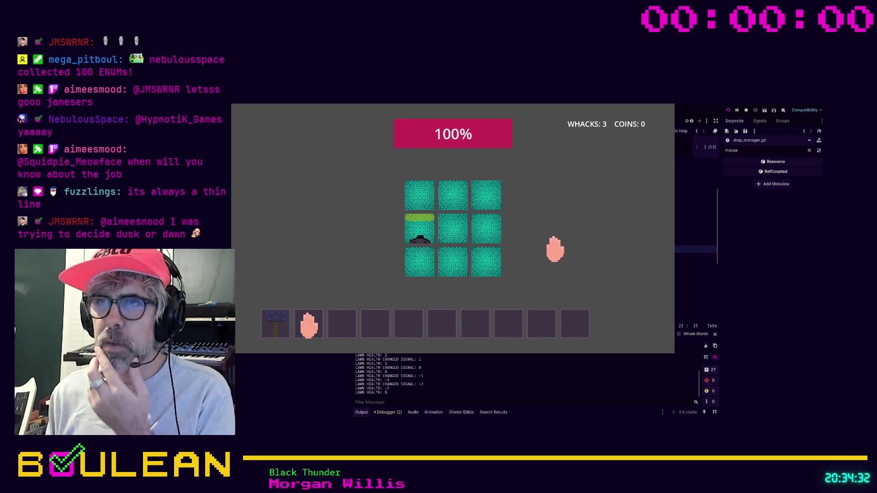
click(417, 235)
click(447, 233)
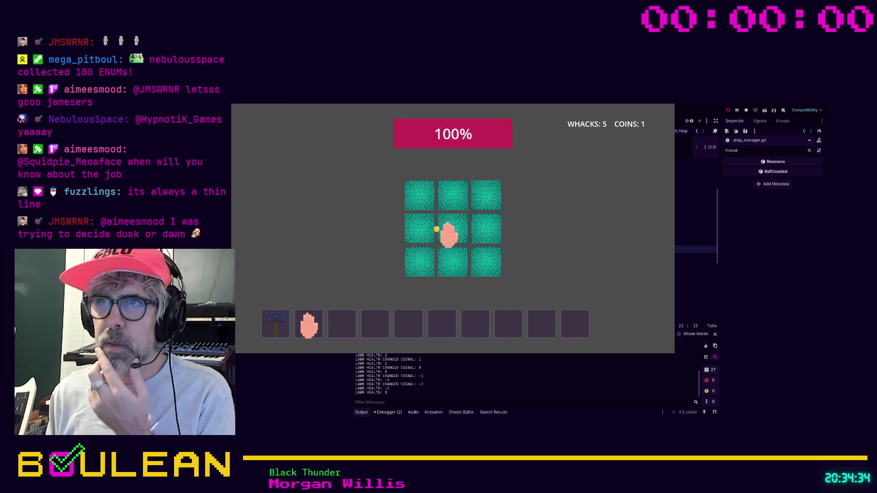
click(417, 201)
click(485, 258)
click(477, 228)
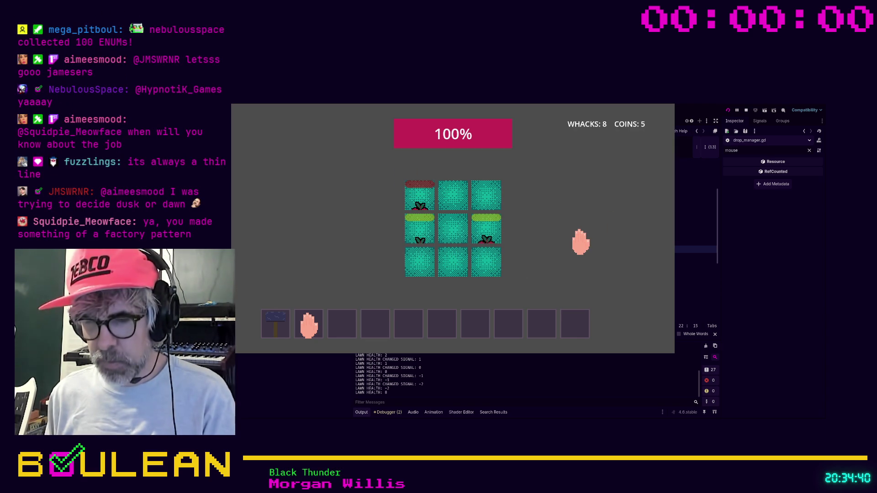
click(486, 233)
click(486, 203)
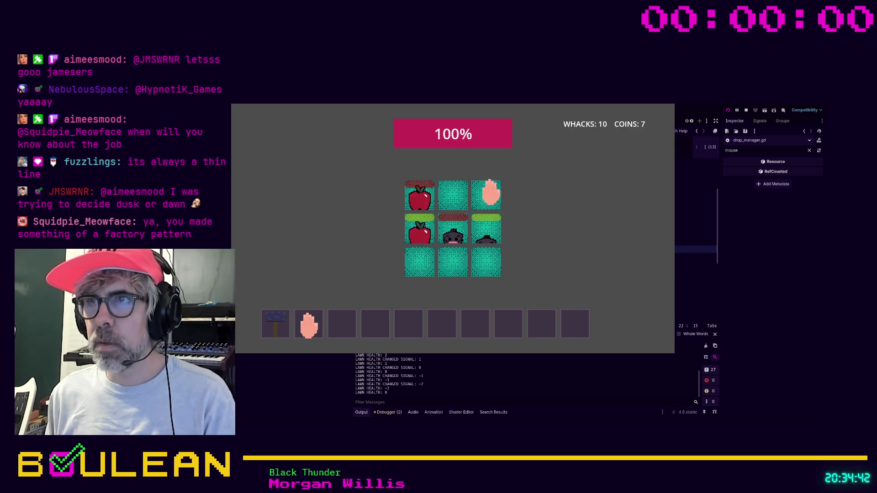
key(F8)
click(569, 214)
click(429, 142)
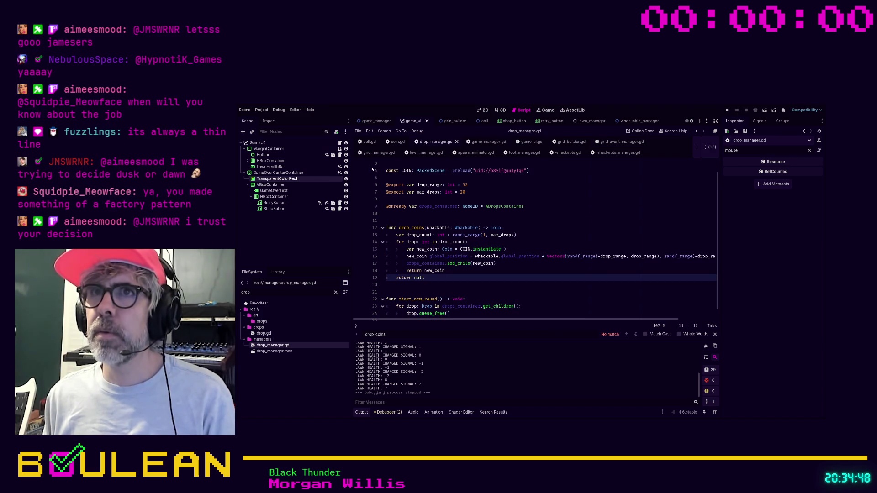
Open drop_manager.tscn, set DropManager's Max Drops to 40, save the scene, and run the game.
click(297, 292)
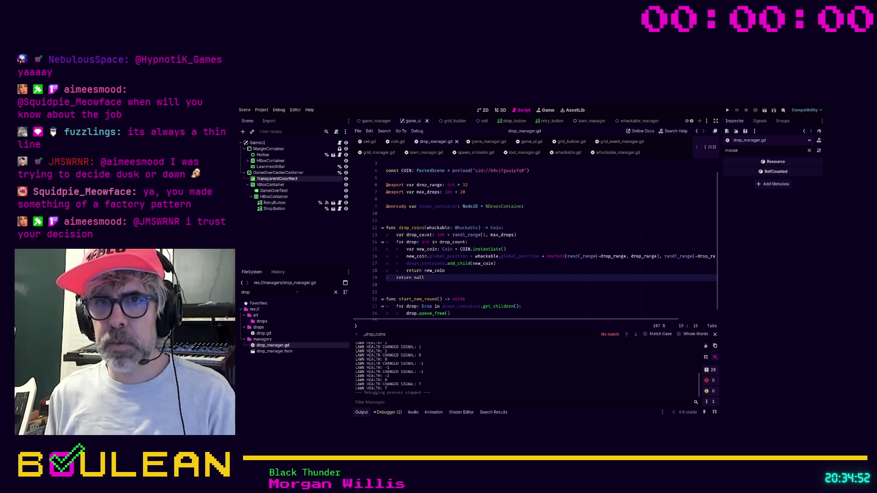
double_click(274, 351)
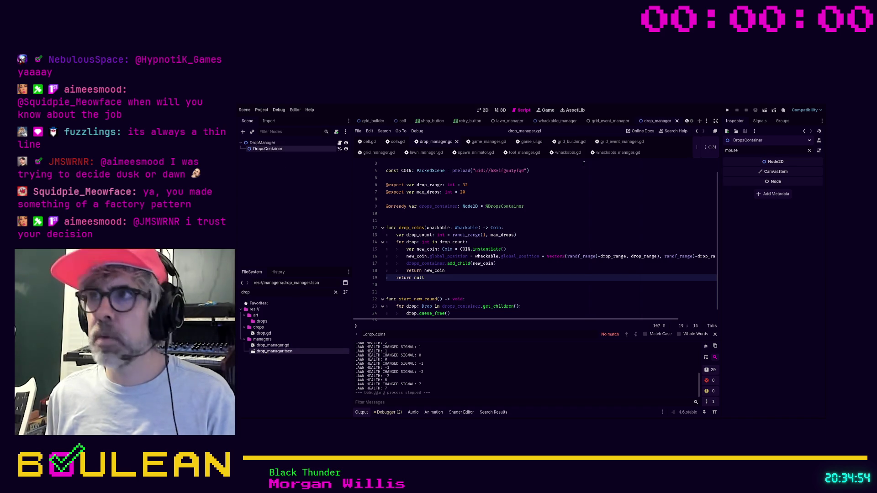
click(280, 144)
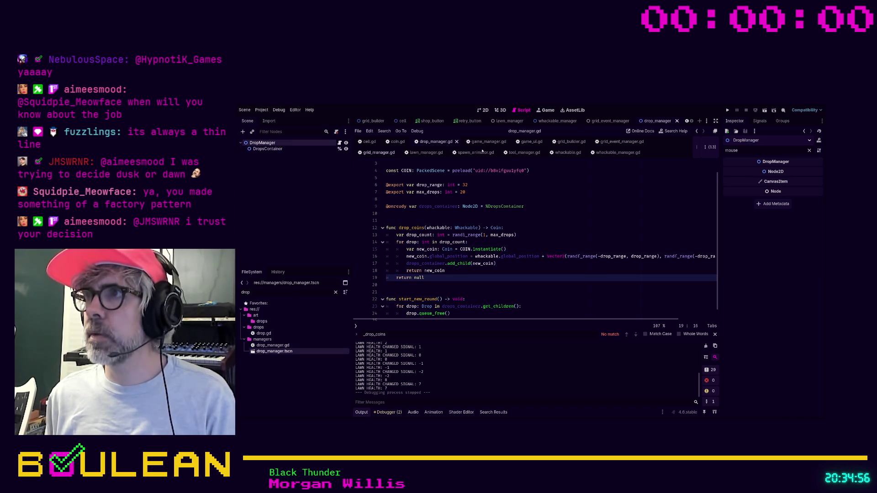
click(809, 150)
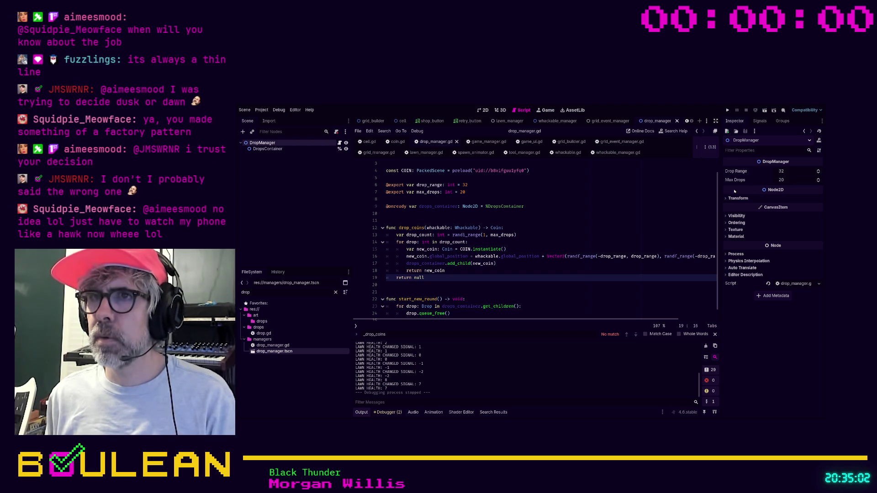
click(482, 190)
drag(783, 181, 781, 186)
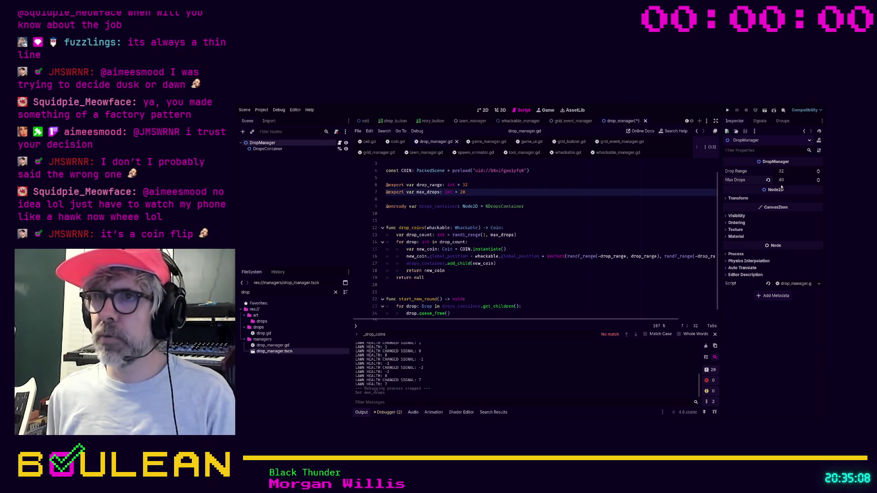
click(509, 198)
key(ctrl+s)
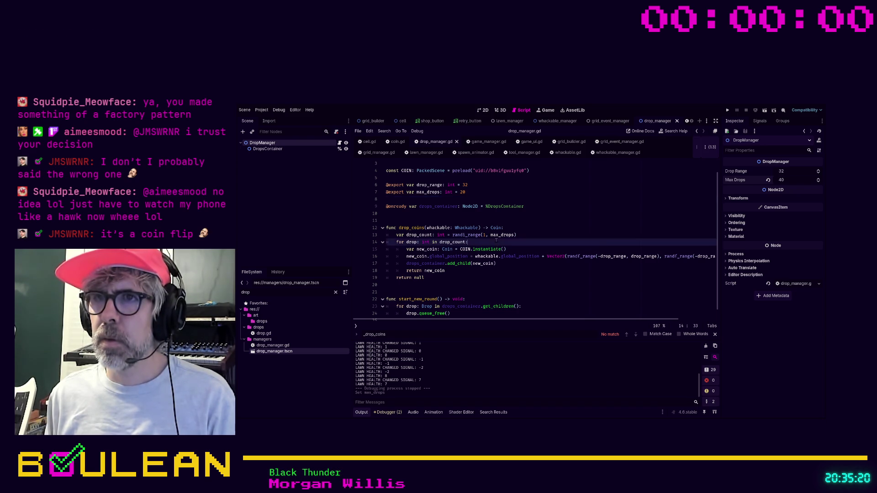
click(529, 242)
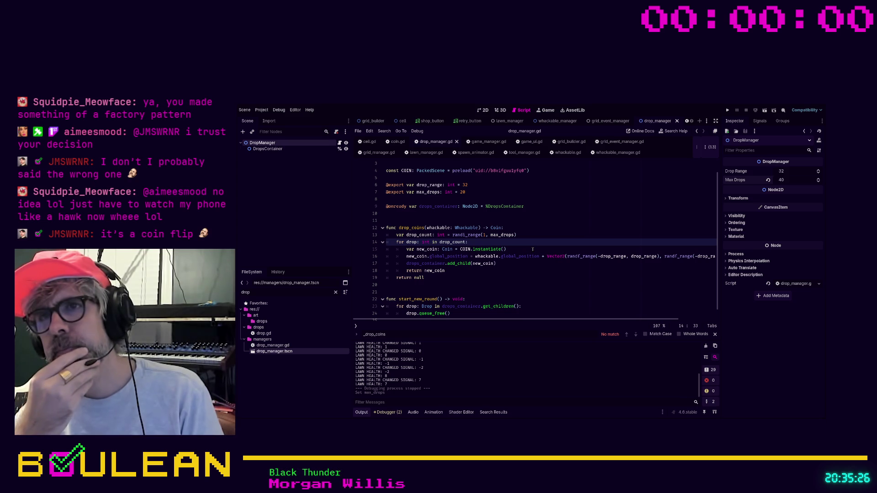
key(F5)
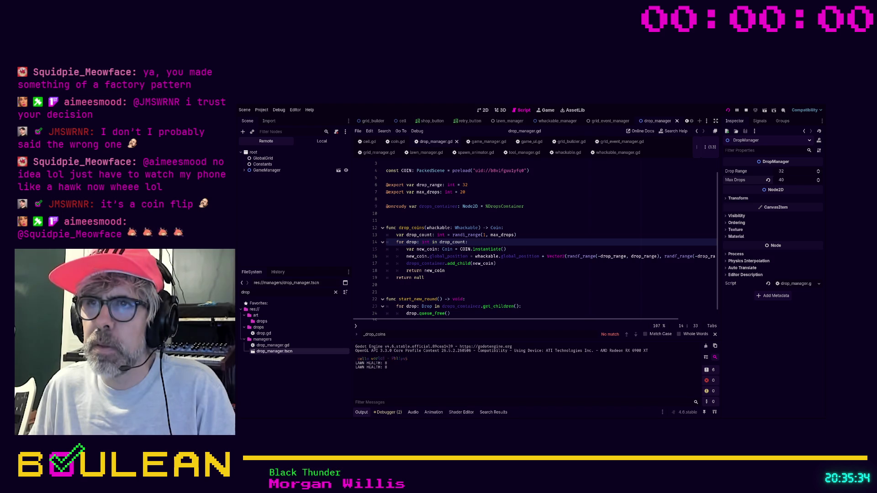
Whack five more moles, reaching 12 whacks and 12 coins, then stop the game.
click(421, 234)
click(492, 230)
click(441, 234)
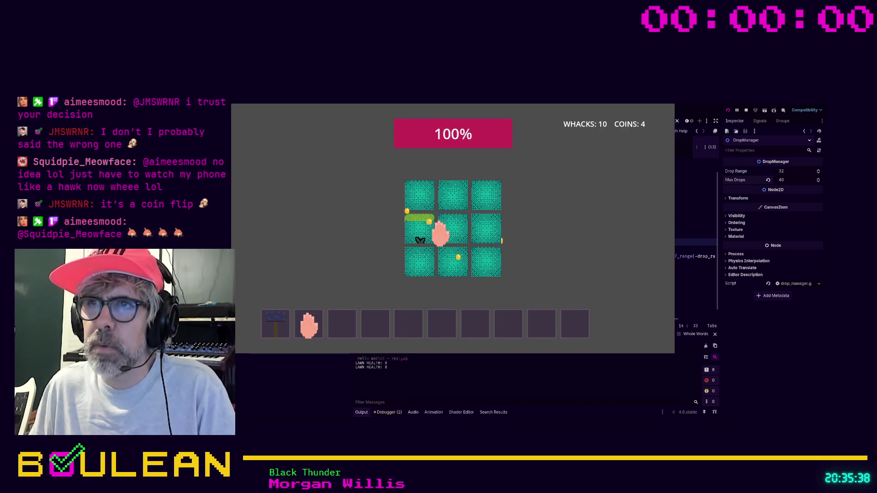
click(424, 231)
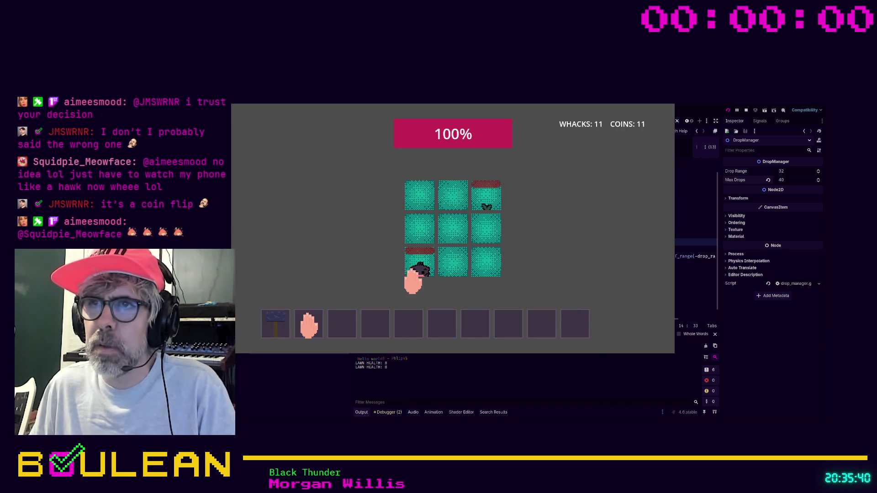
click(417, 264)
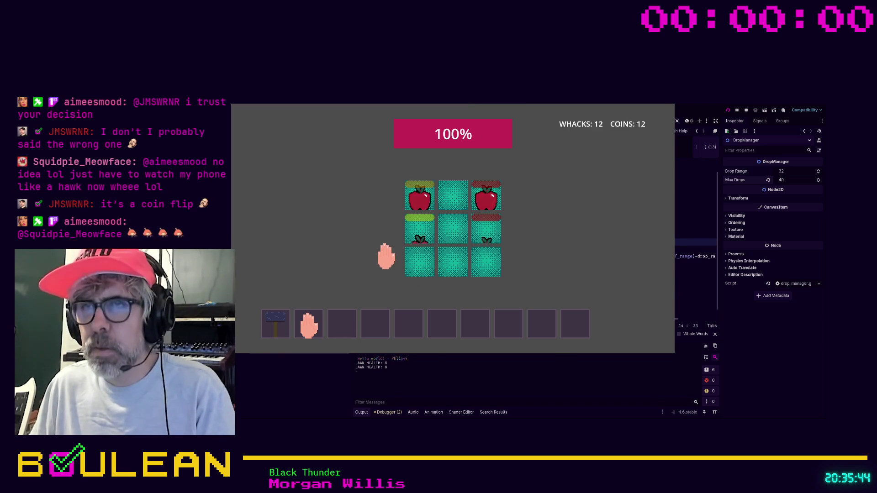
key(F8)
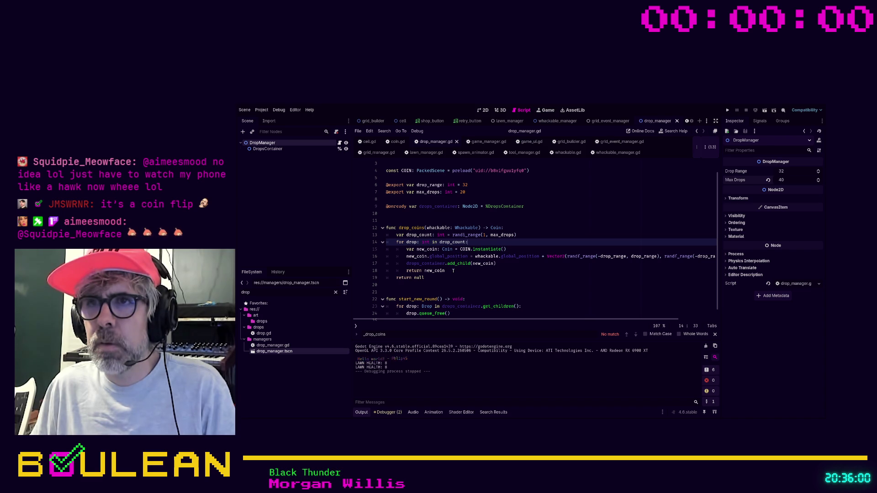
Add print("DROP COUNT: ", str(drop_count)) after line 13 of drop_coins and save the script.
click(541, 236)
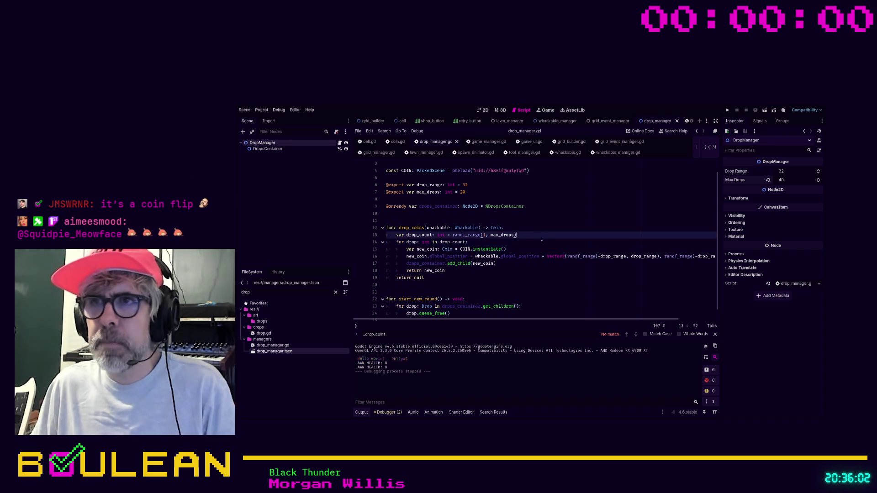
key(Return)
text(print()
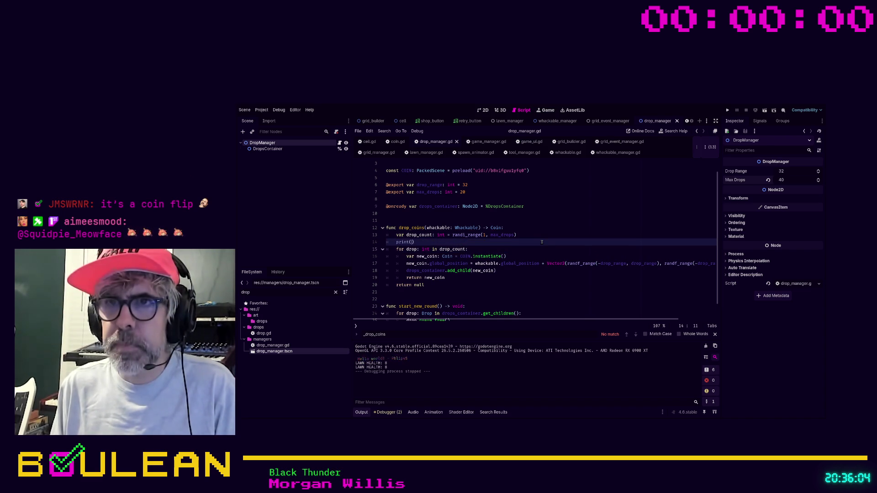
text("DROP COUNT: )
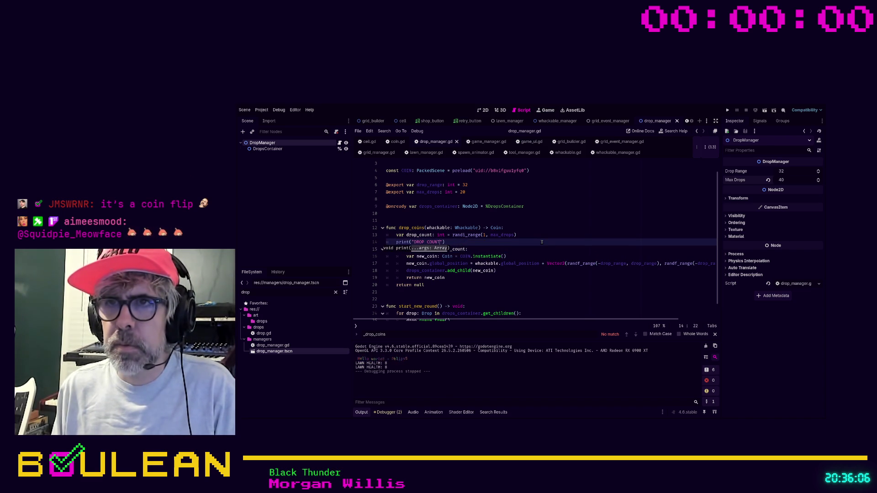
text(",)
text(str(d)
key(Escape)
text(rop)
key(Down)
key(Down)
key(Return)
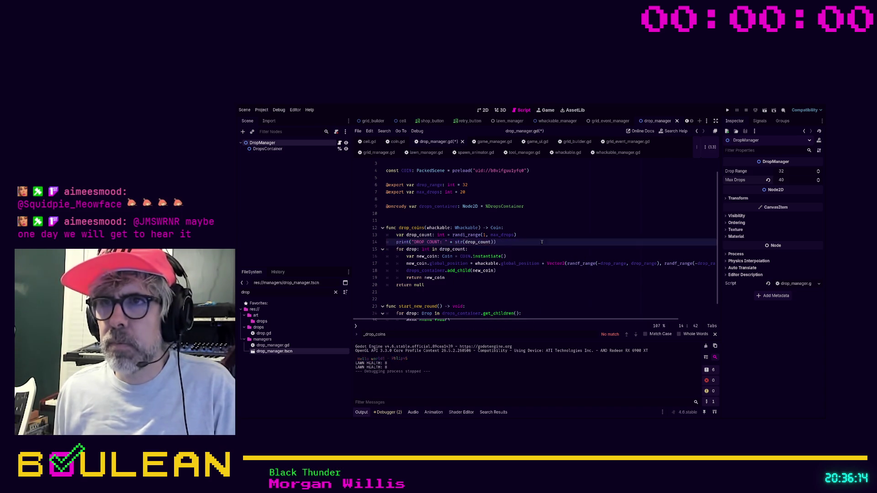
click(540, 278)
key(ctrl+s)
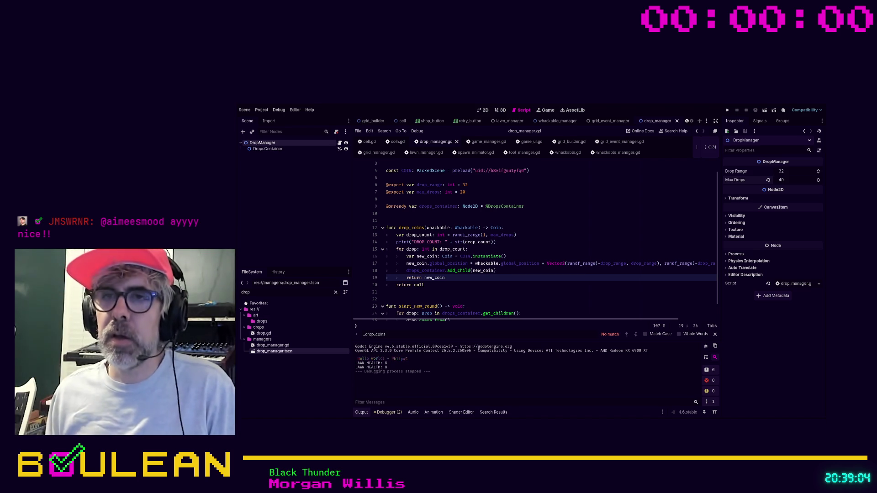
key(Home)
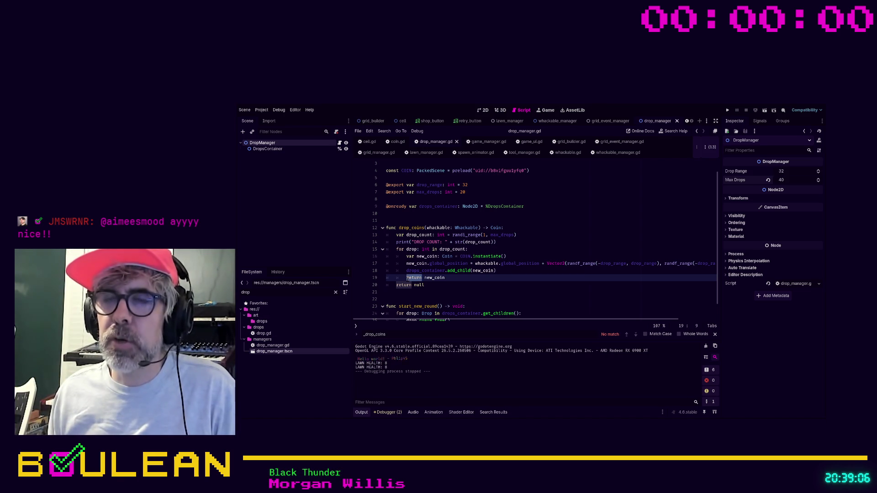
Strip null from line 20's return and add an event_manager: GridEventManager parameter to drop_coins.
double_click(417, 284)
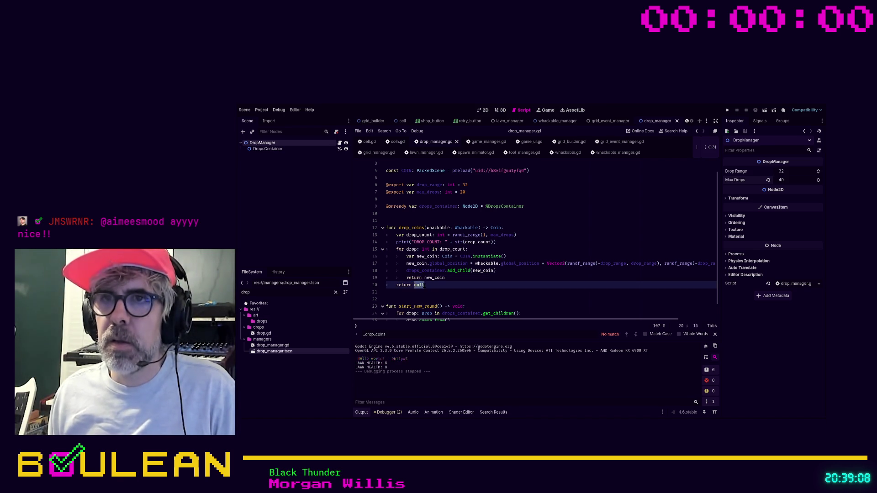
key(BackSpace)
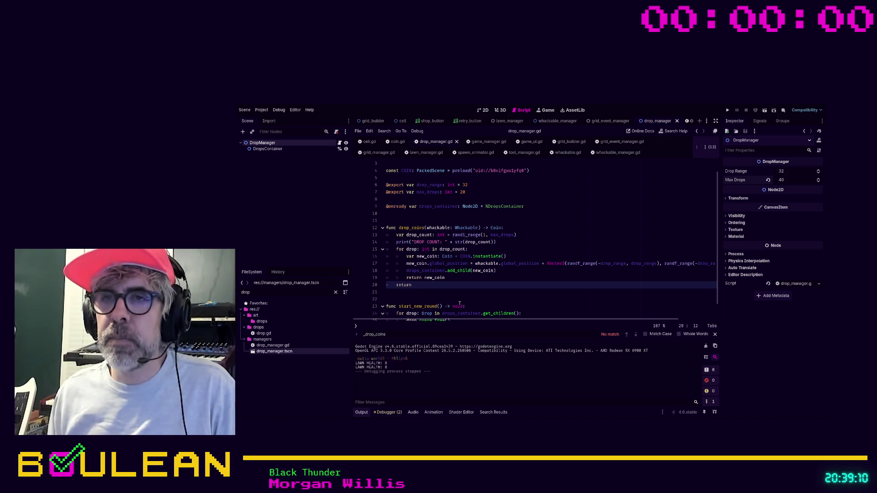
key(BackSpace)
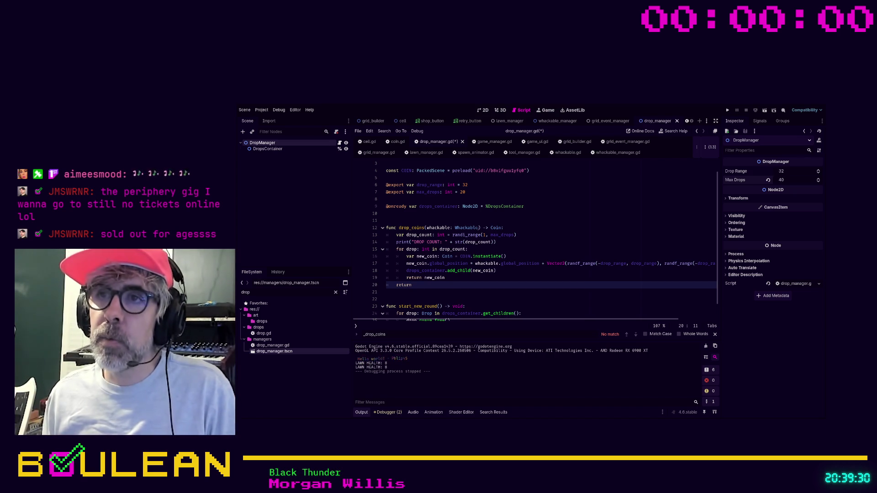
click(479, 227)
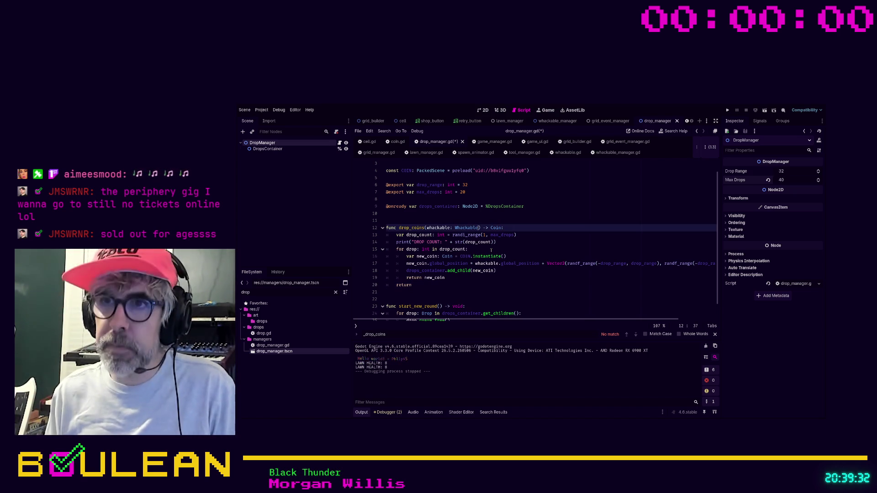
text(, )
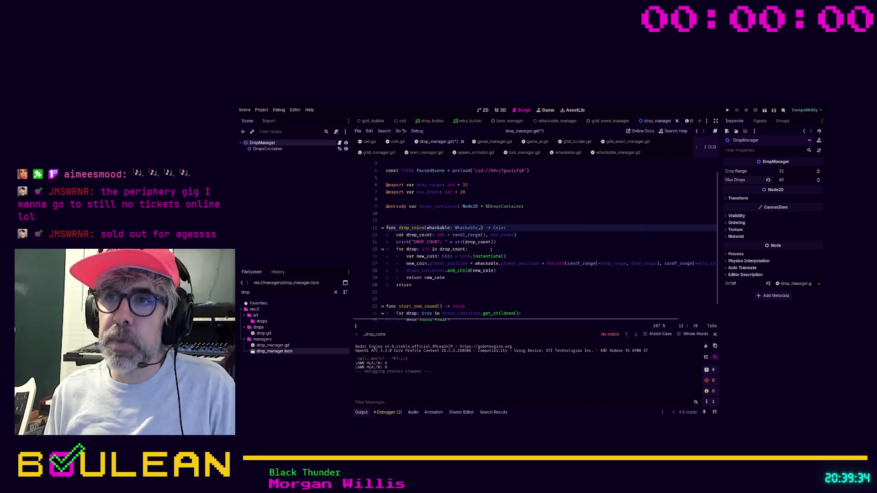
text(e)
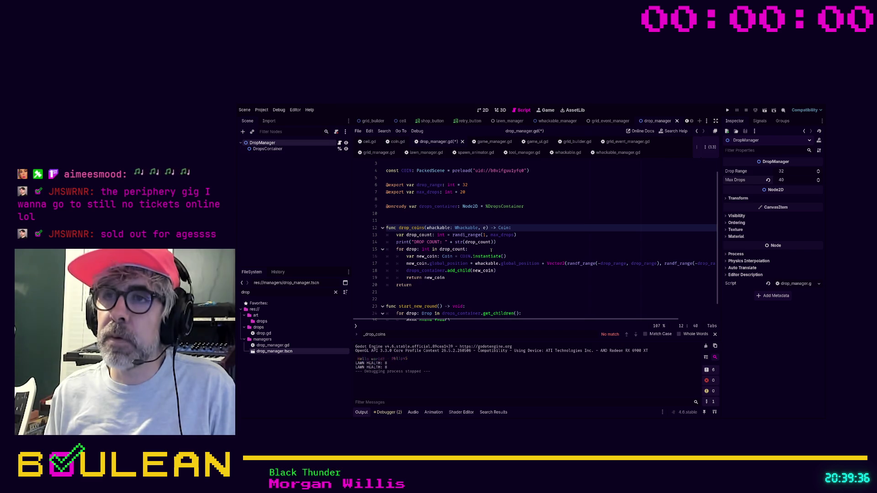
text(vent_manager: Grid)
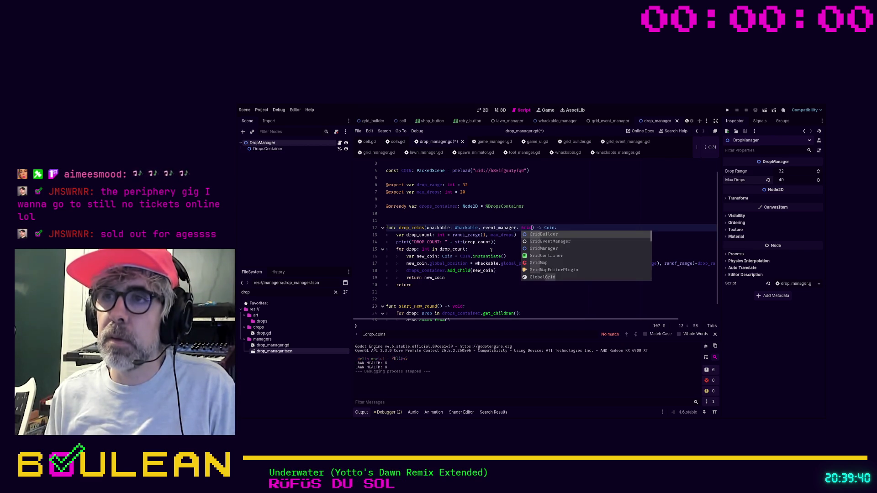
key(Down)
key(Return)
key(Down)
key(Down)
key(Down)
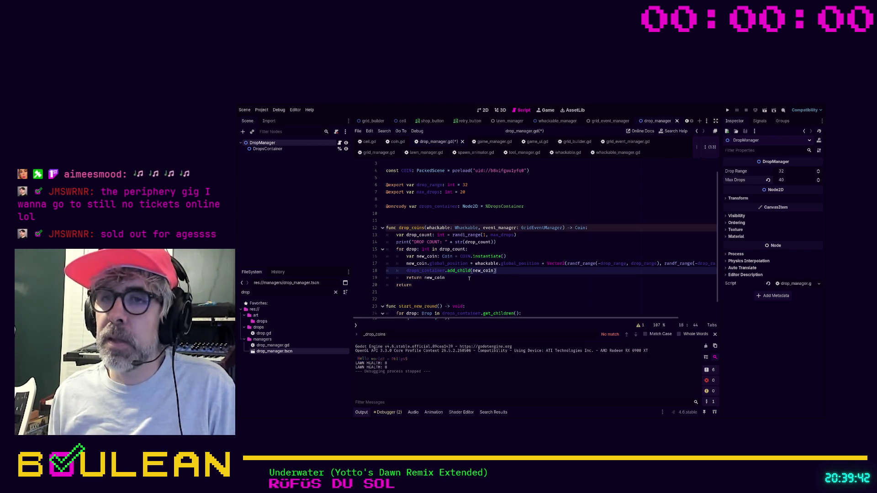
Change drop_coins' return type from Coin to void and delete both return lines.
double_click(583, 229)
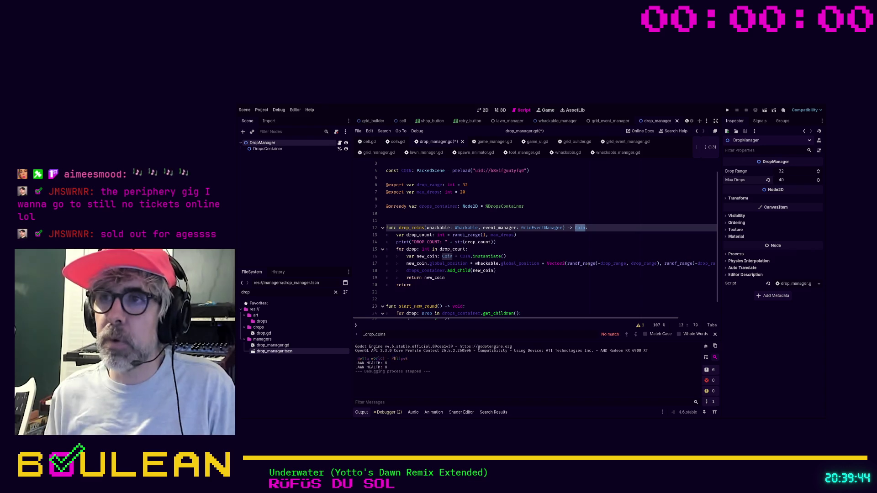
text(void)
click(459, 284)
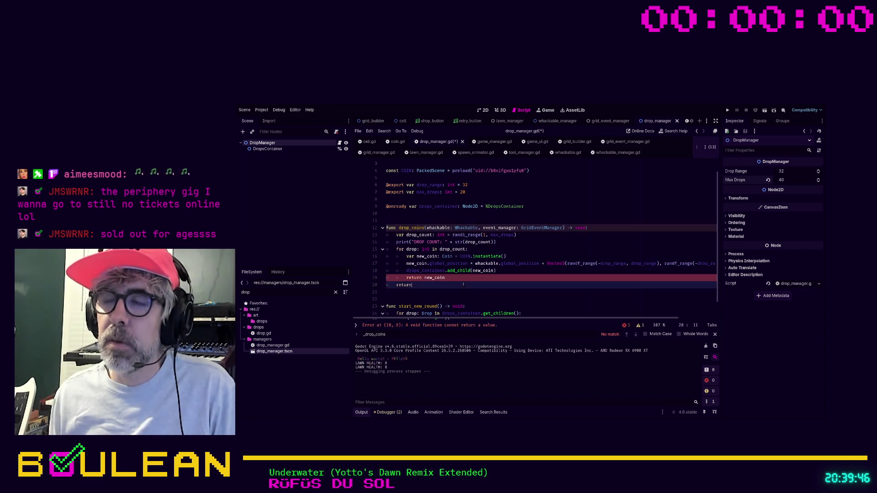
drag(443, 287, 404, 284)
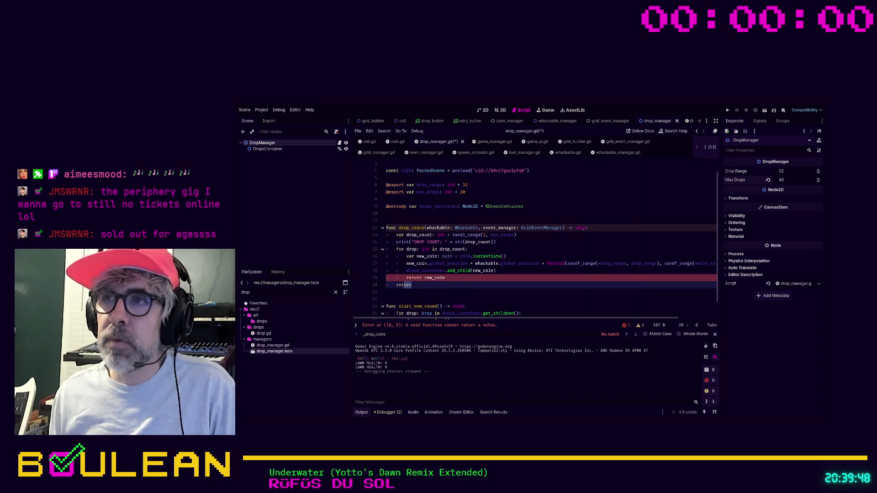
key(Right)
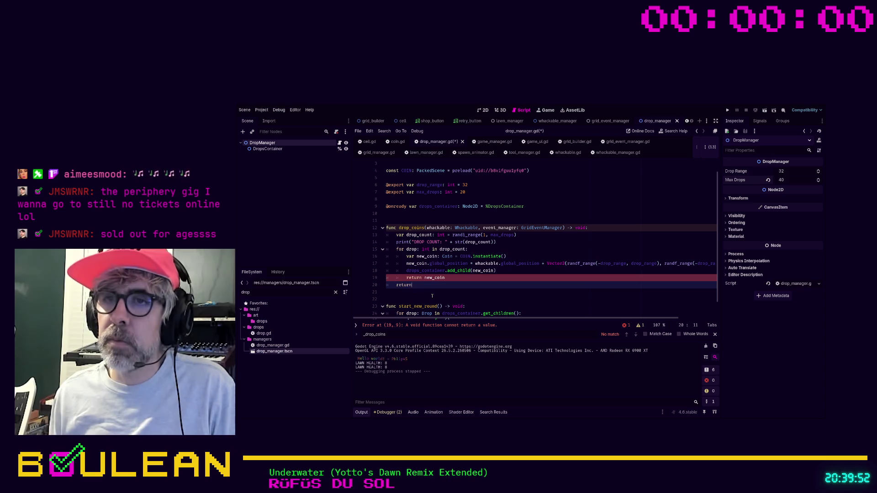
key(BackSpace)
key(BackSpace)
key(BackSpace)
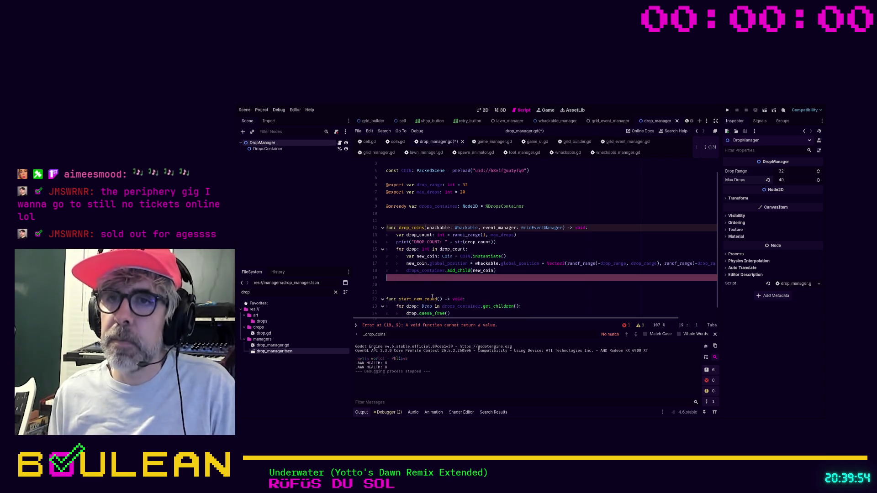
key(Delete)
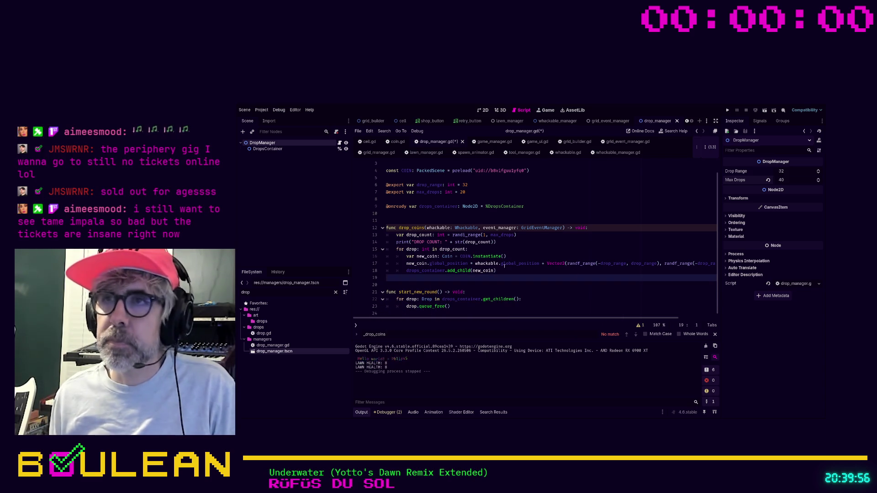
click(579, 271)
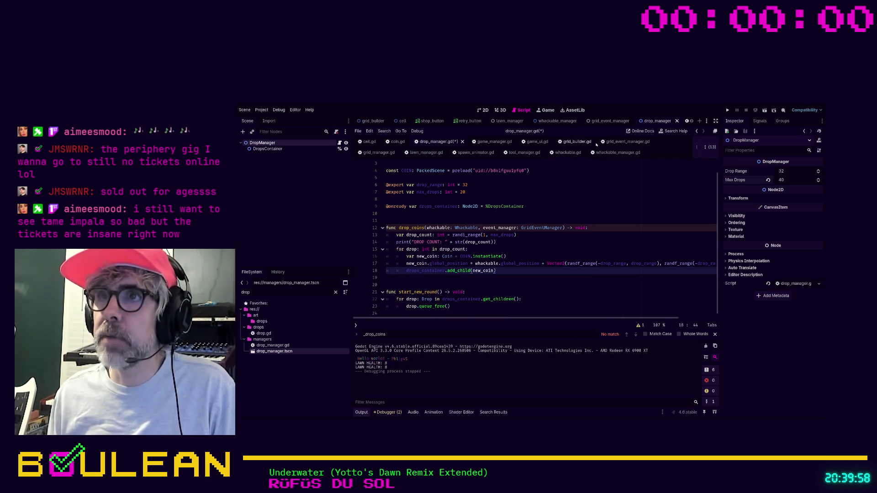
click(625, 142)
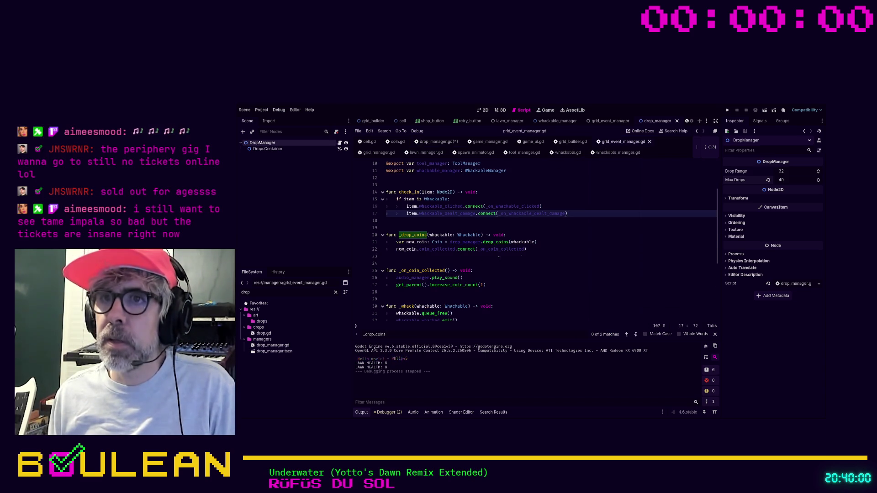
In grid_event_manager.gd, pass self to drop_coins on line 20 and cut the coin_collected connection line.
click(538, 250)
key(Up)
key(Up)
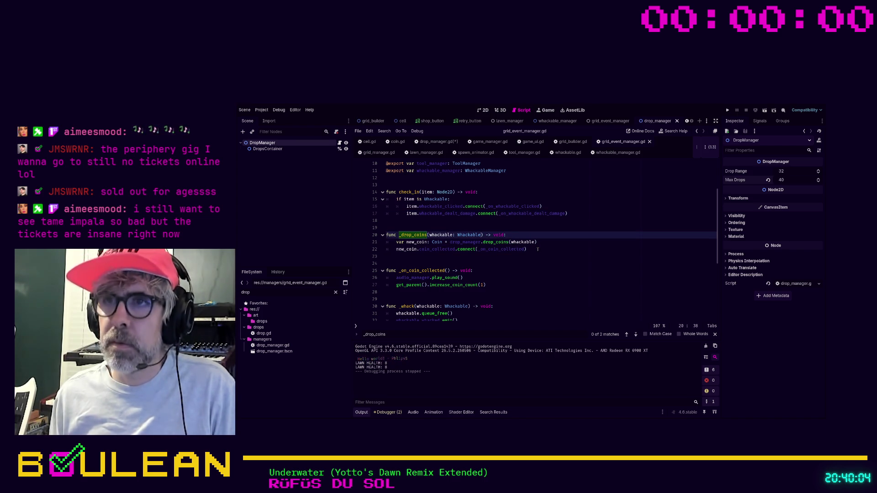
text(, self)
click(537, 250)
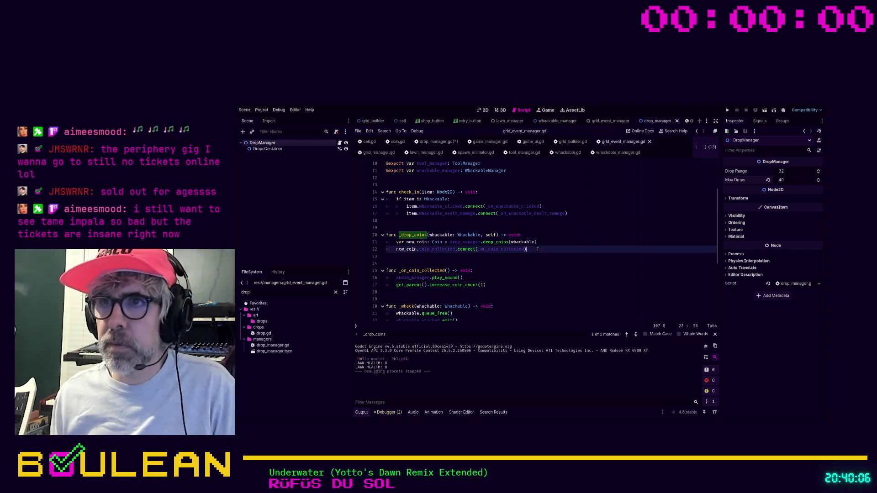
key(shift+Home)
key(shift+Home)
key(ctrl+c)
key(BackSpace)
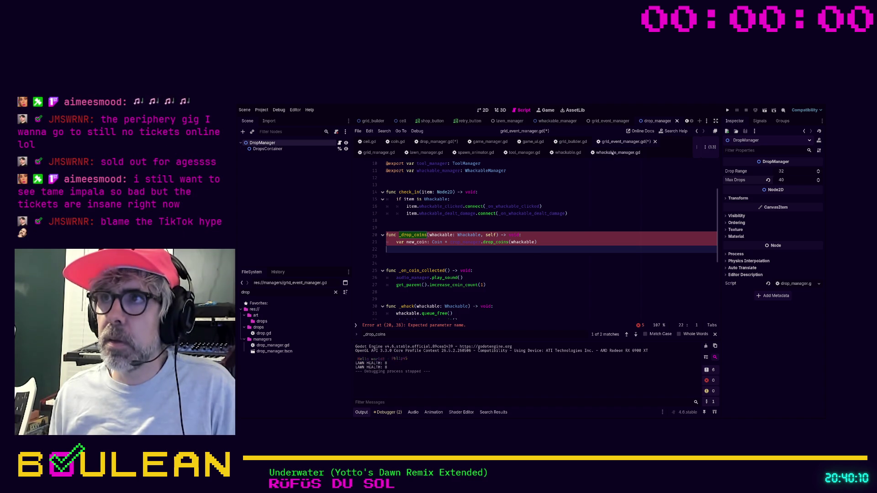
Paste the coin_collected connection under add_child inside drop_coins' loop in drop_manager.gd.
click(436, 141)
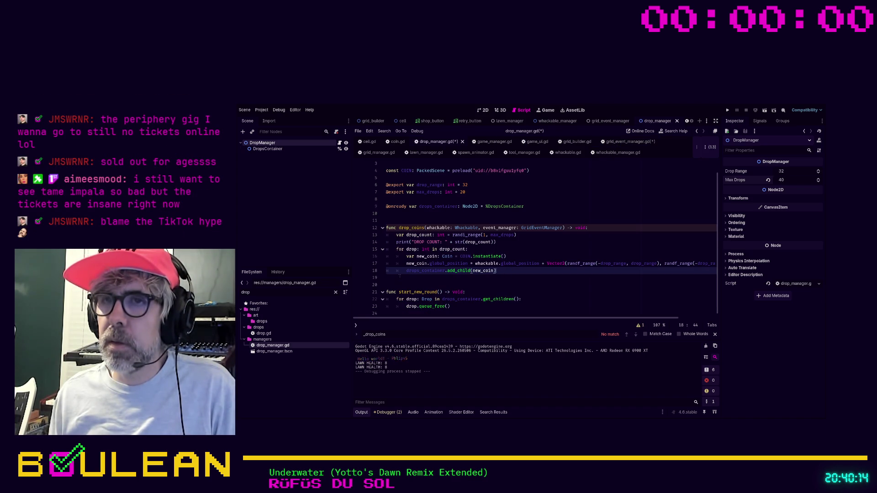
key(Return)
key(ctrl+v)
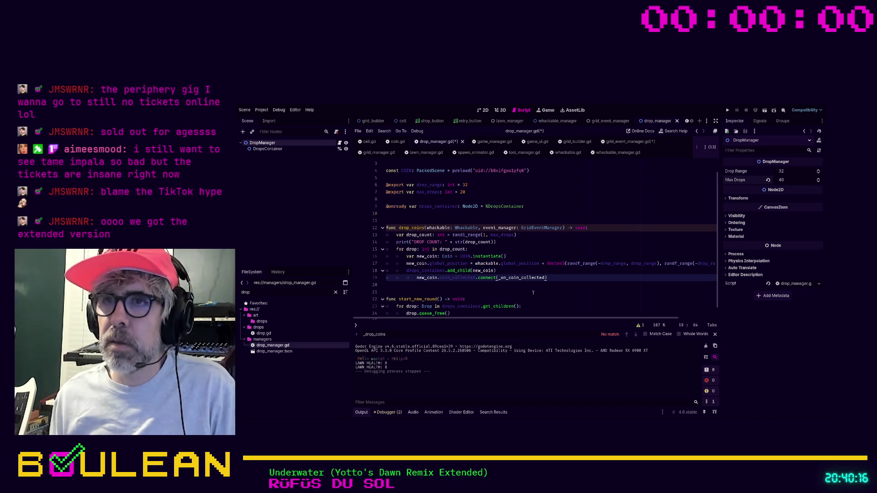
key(Down)
key(Down)
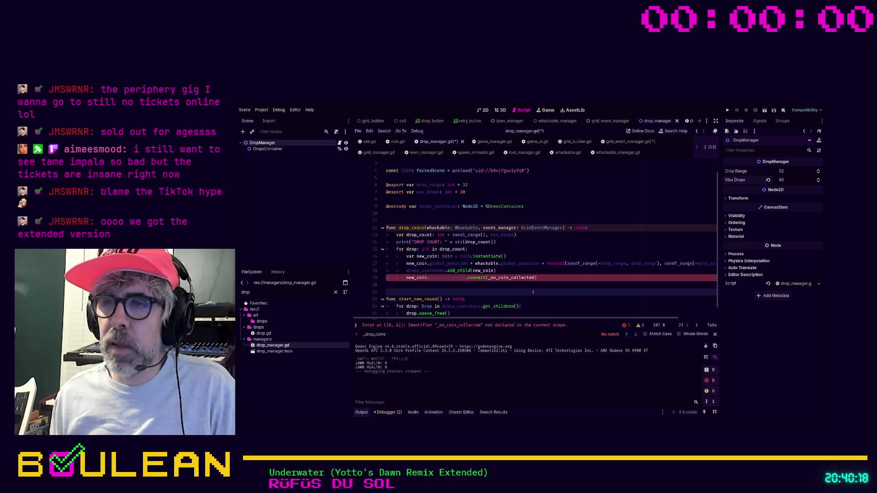
key(Up)
key(Up)
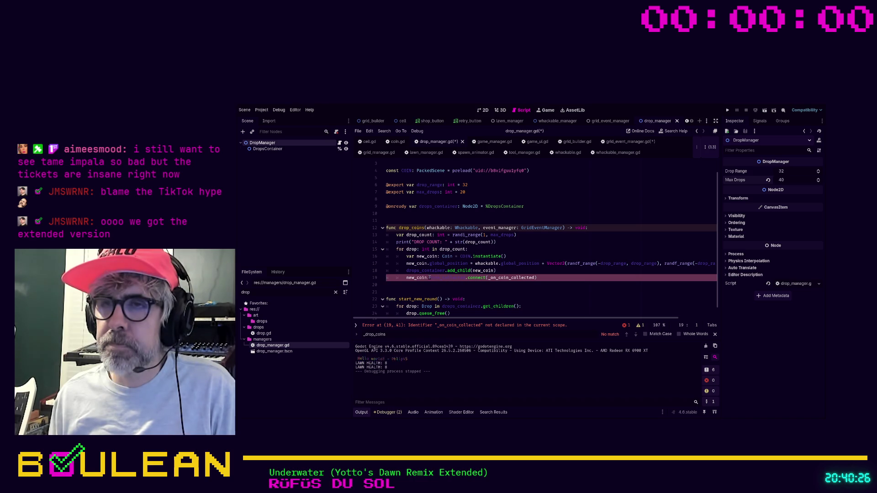
key(Down)
key(Down)
drag(432, 278, 406, 278)
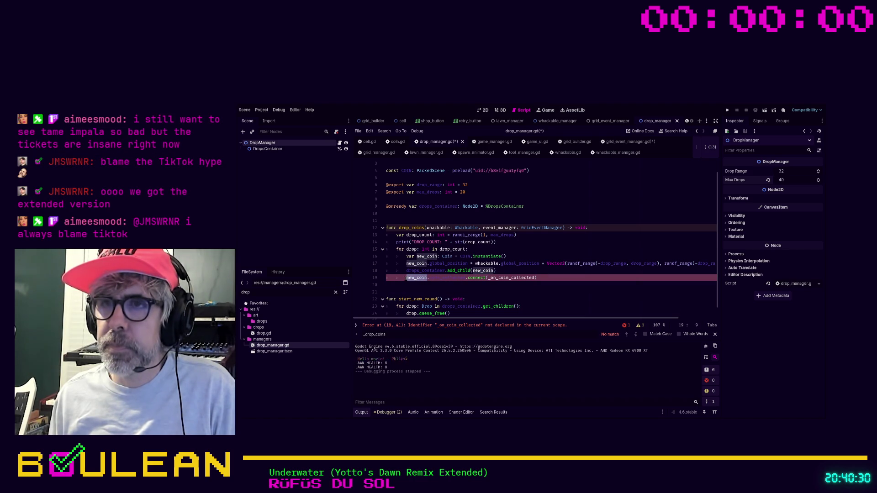
click(465, 278)
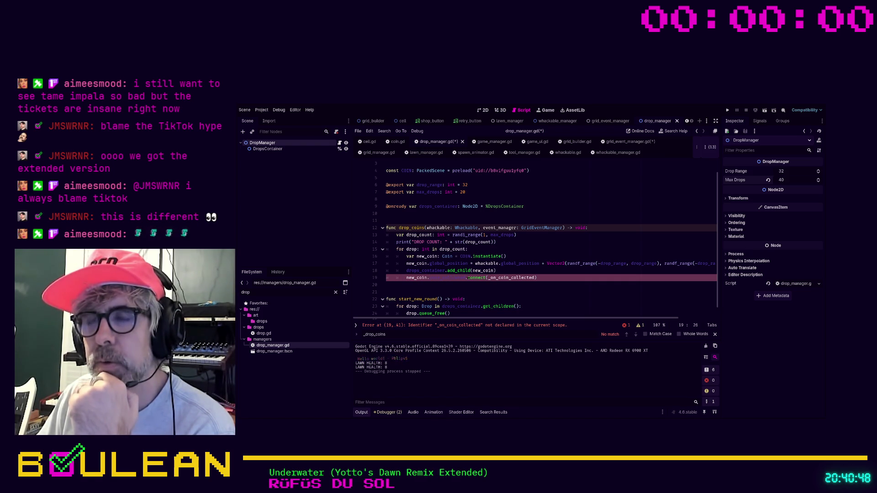
Replace the direct signal connection with event_manager.connect_coin_signal(new_coin) inside the loop.
click(480, 286)
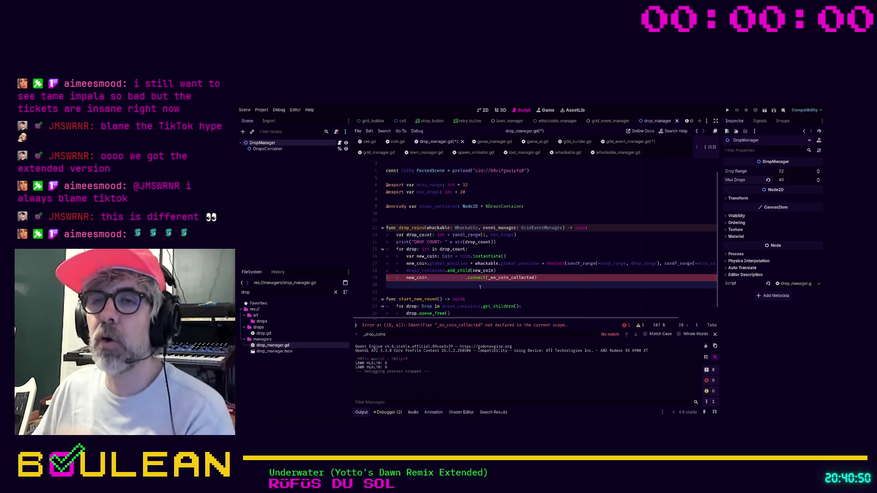
key(Tab)
key(Tab)
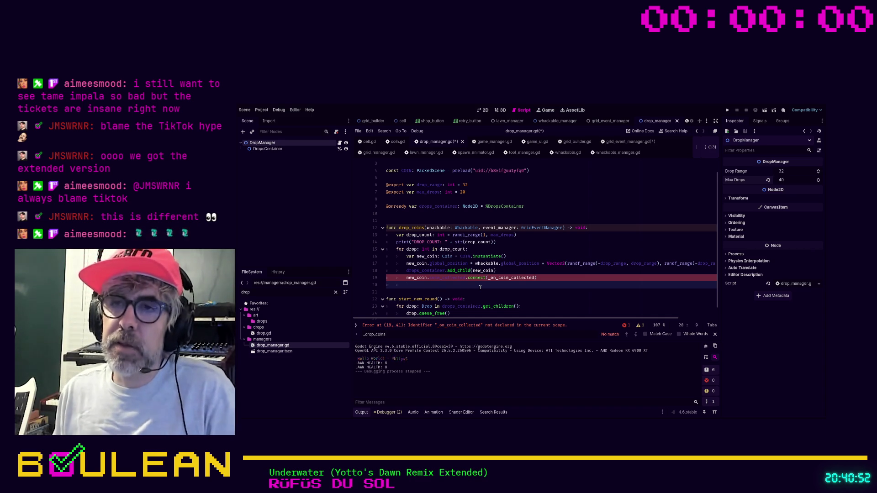
text(event_manager.)
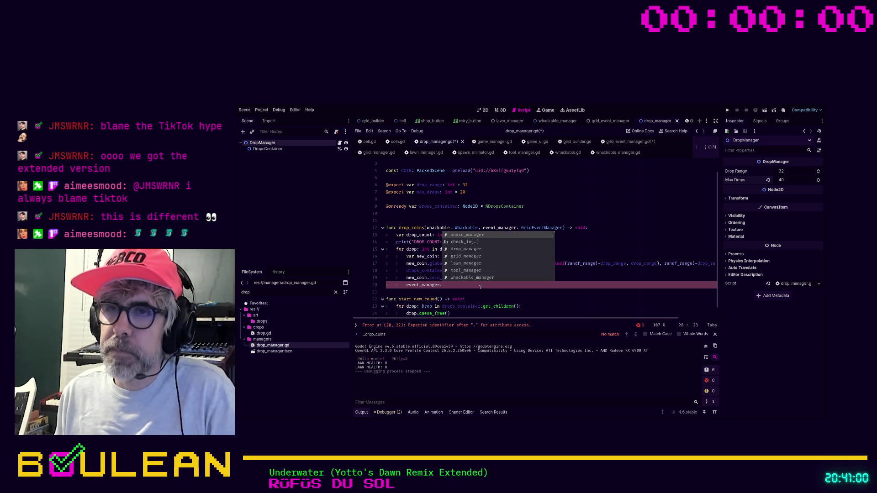
text(connect_)
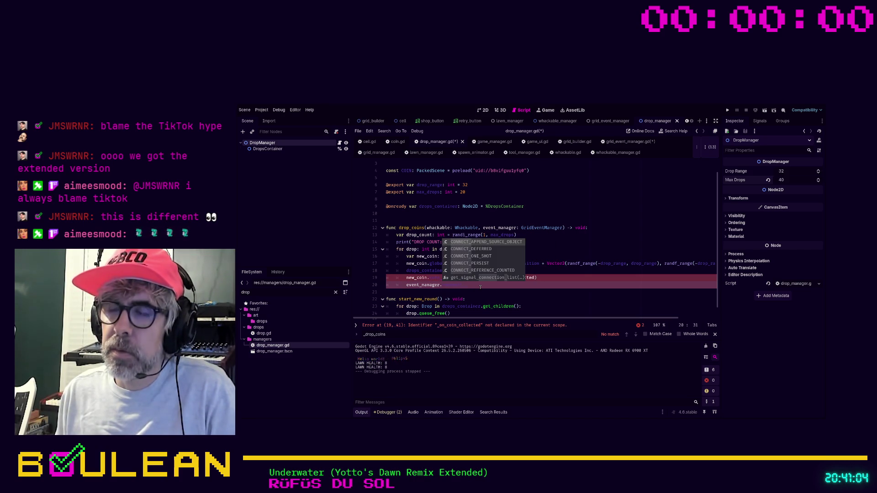
text(lected)
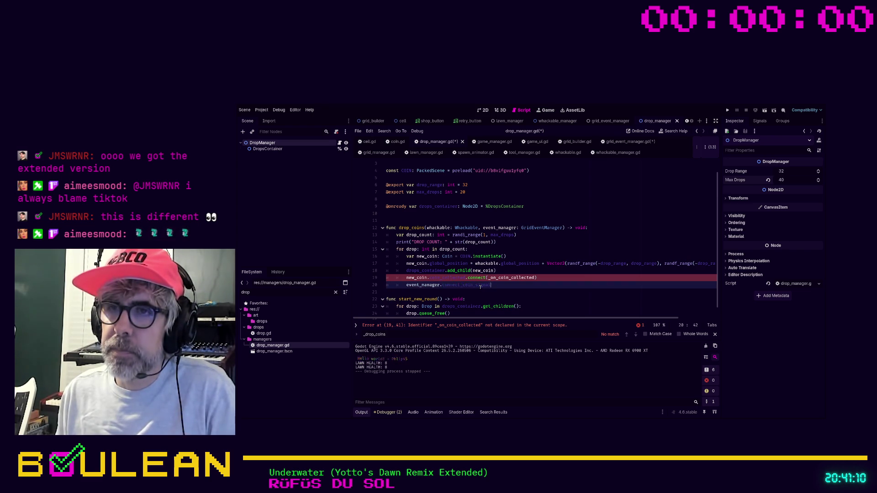
text(()
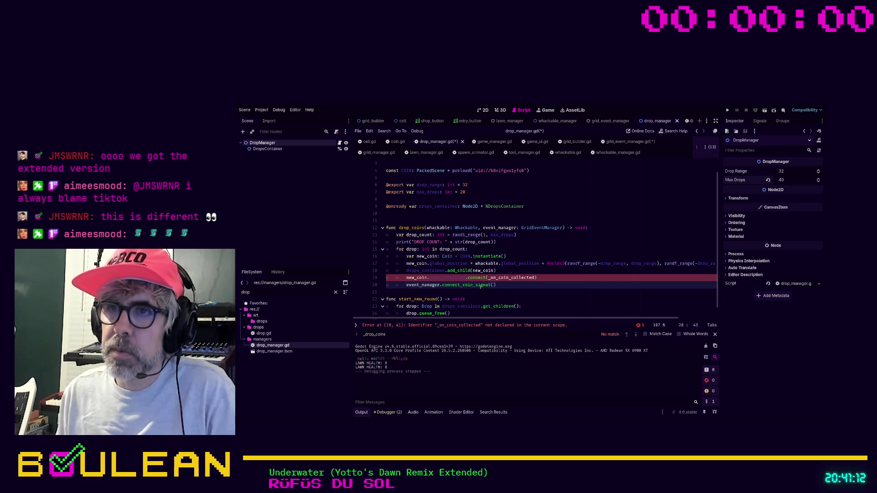
key(Up)
key(shift+Home)
key(BackSpace)
key(BackSpace)
key(BackSpace)
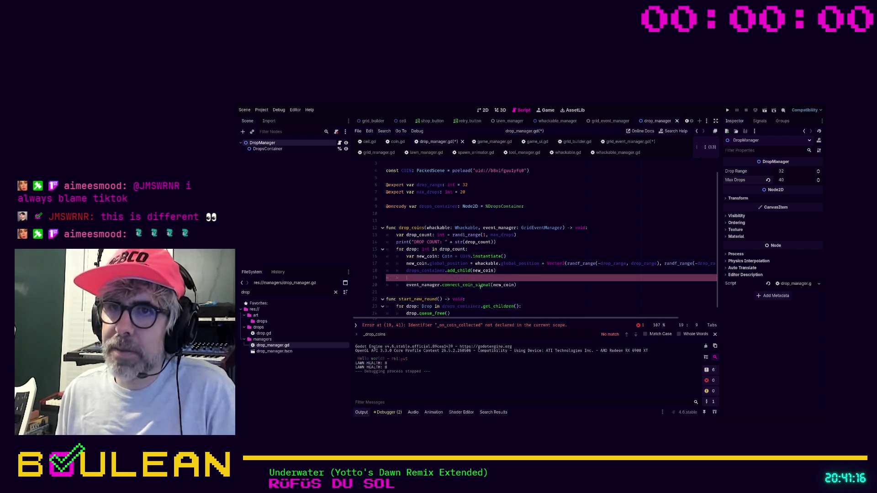
key(BackSpace)
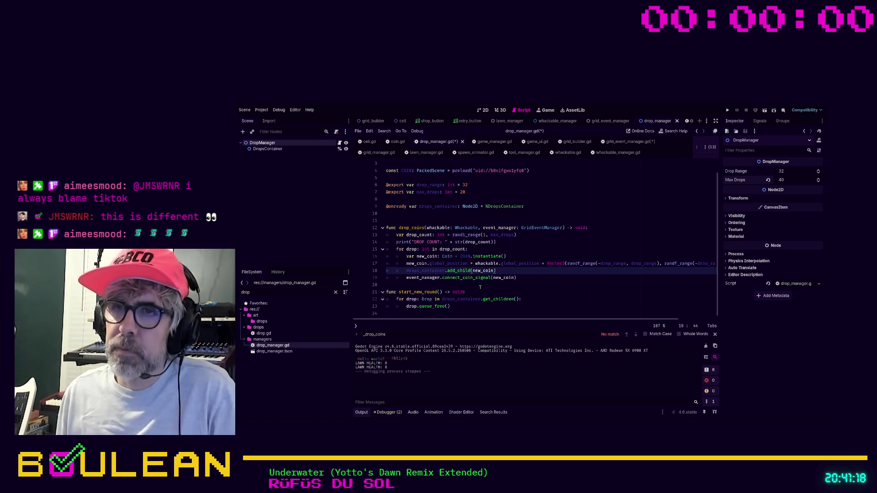
key(Down)
key(Down)
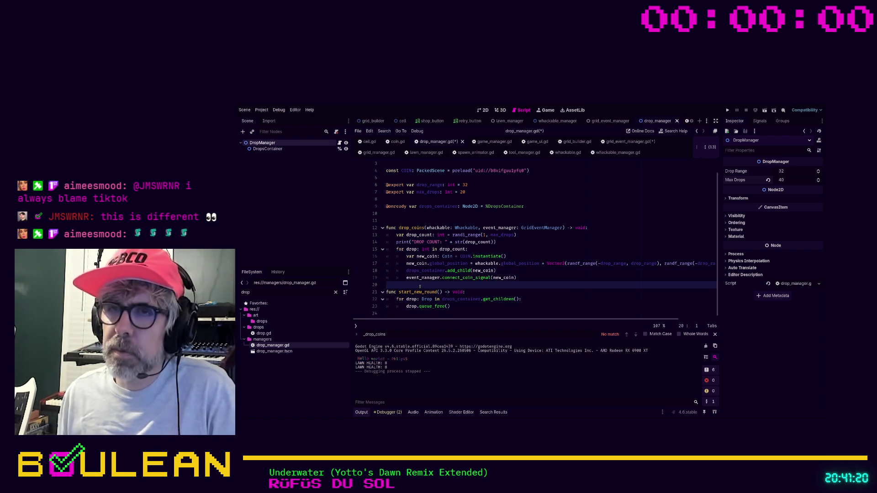
key(Return)
key(Up)
key(Up)
key(Up)
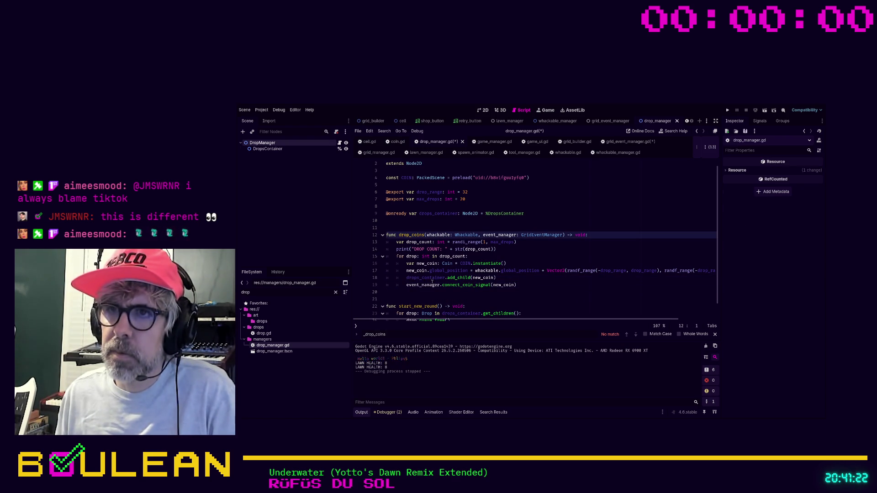
Open grid_event_manager.gd from the GridEventManager reference.
ctrl+click(539, 234)
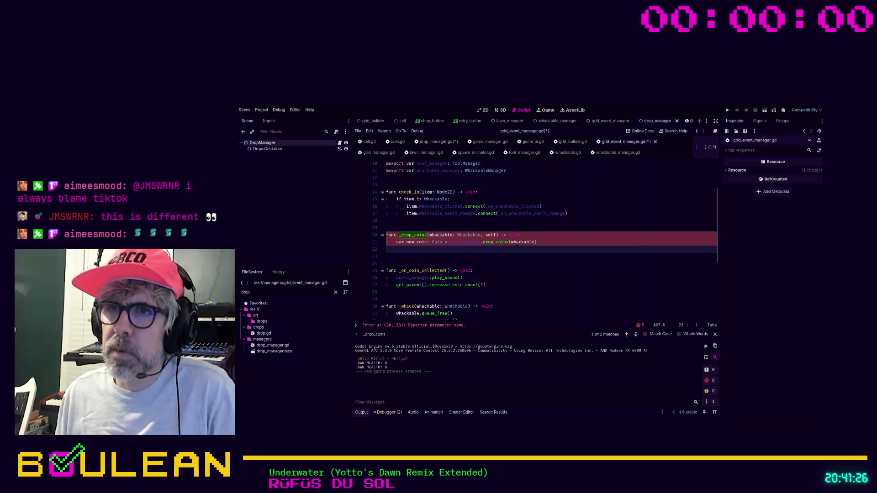
scroll(480, 228, down, 2)
click(423, 240)
scroll(424, 241, up, 1)
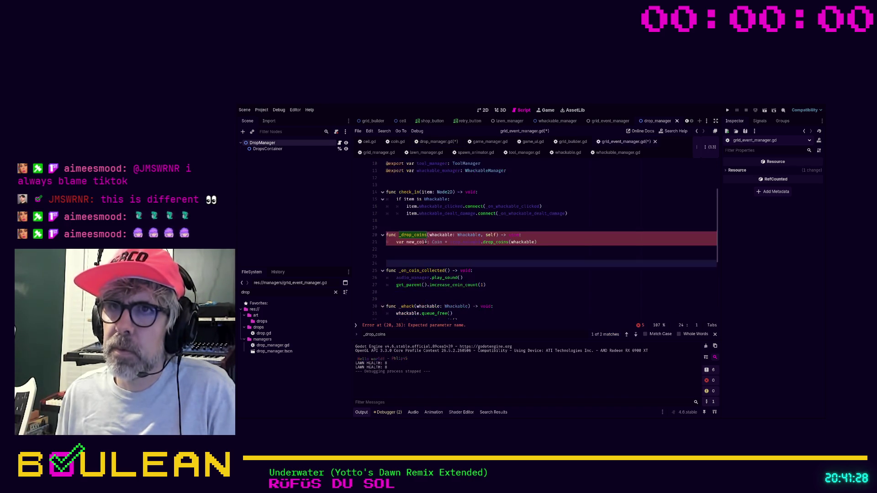
Add func connect_coin_signal(coin: Coin) -> void above _drop_coins, with the pasted coin_collected connect call as its body.
click(417, 229)
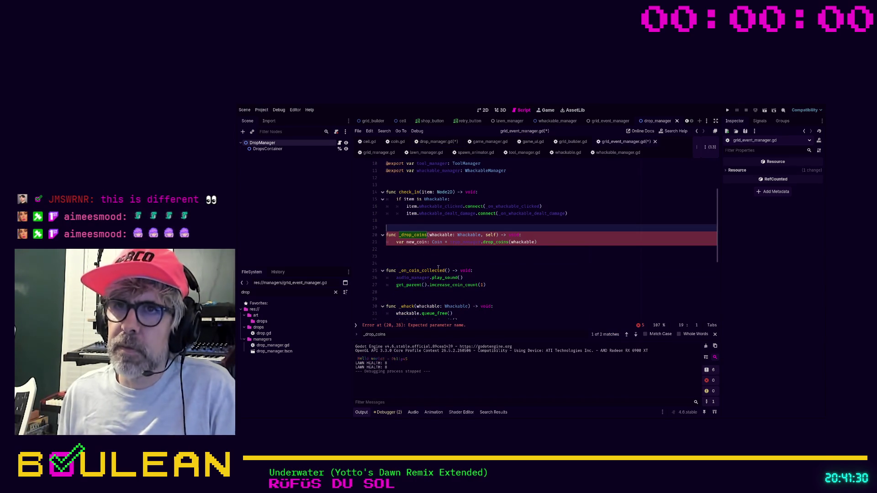
key(Return)
key(Return)
key(Return)
key(Up)
key(Up)
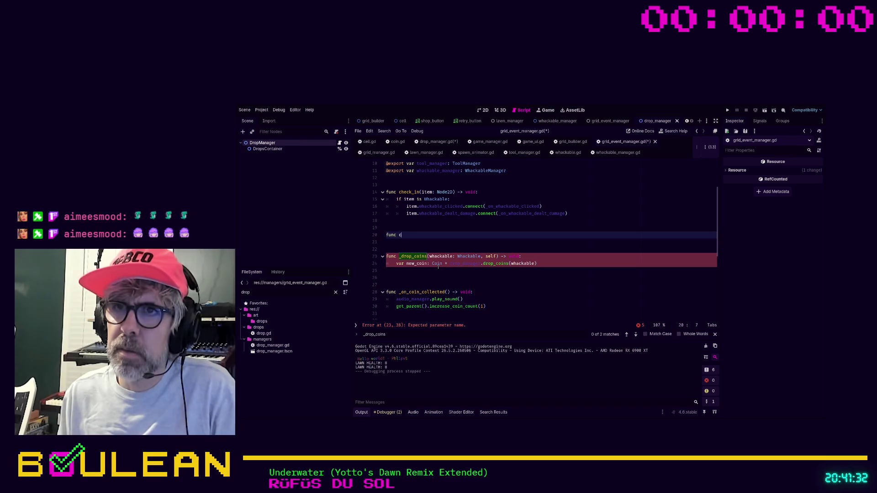
text(t_coin_signal(coin)
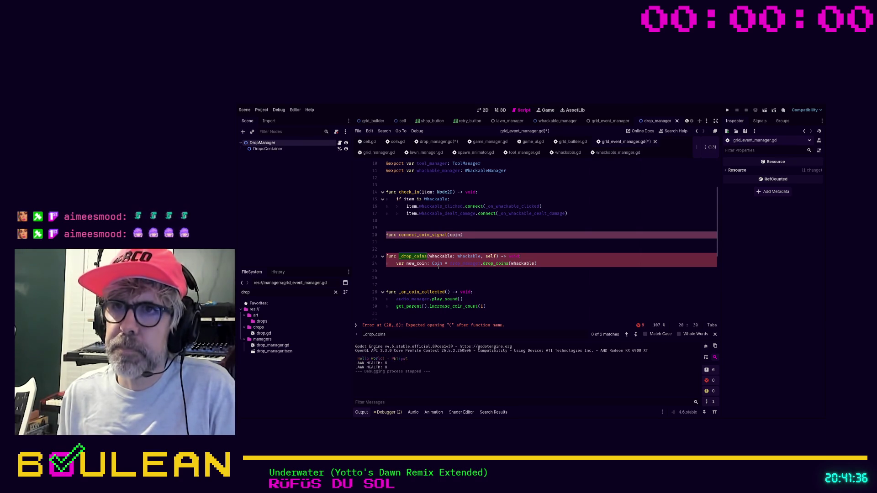
text(: Co)
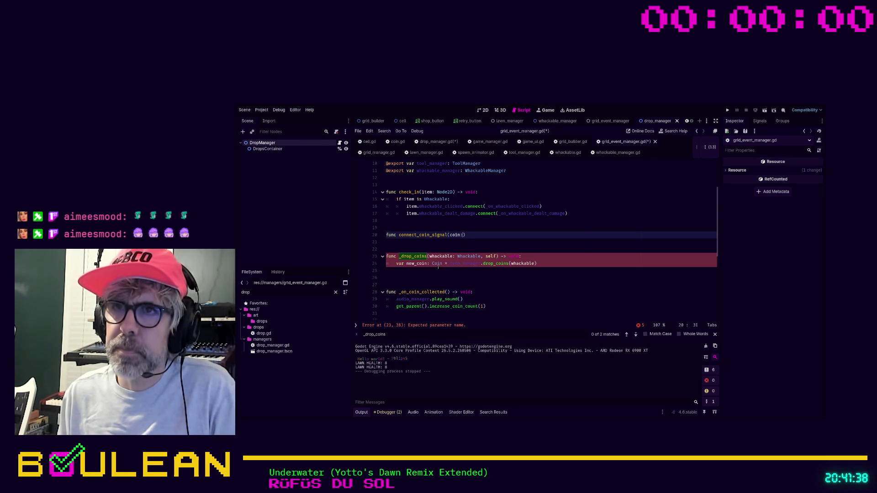
text(in) -> voi)
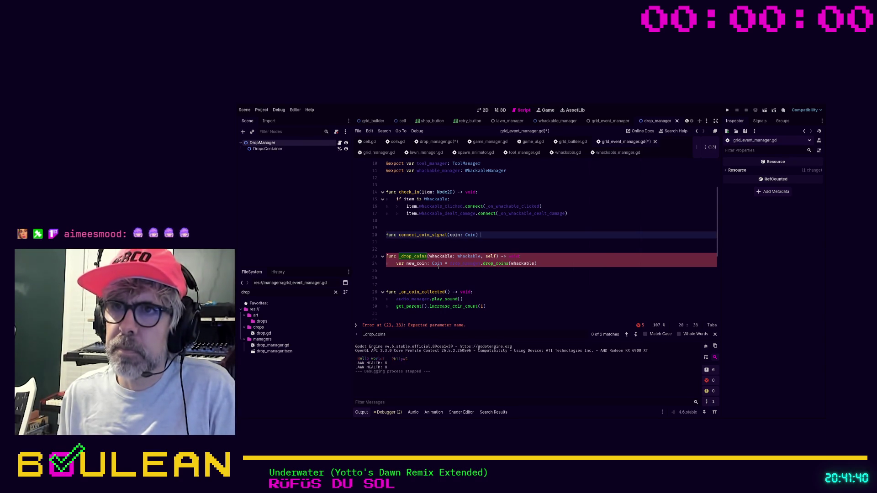
text(d:)
key(Return)
key(ctrl+v)
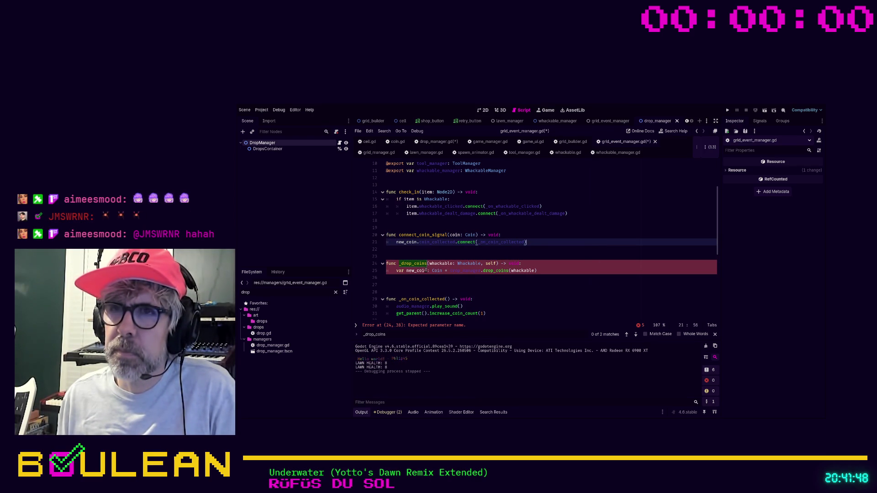
Comment out the old new_coin assignment line and start a new line below it.
click(548, 271)
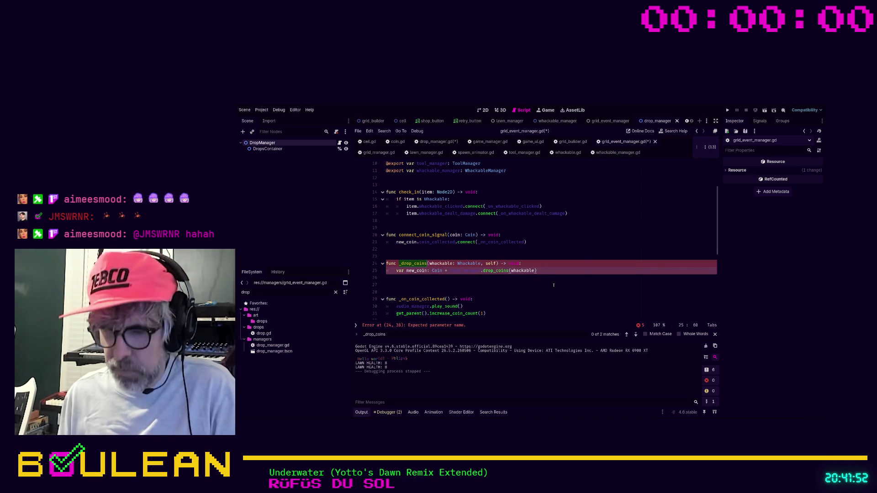
key(ctrl+k)
key(Return)
Start the drop_manager.drop_coins call in _drop_coins and remove the function's self parameter.
text(drop_manager)
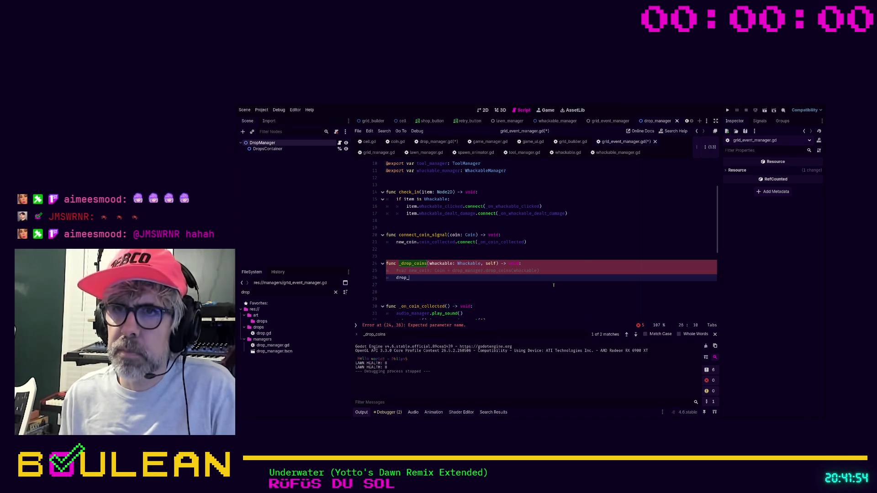
text(.drop_coins)
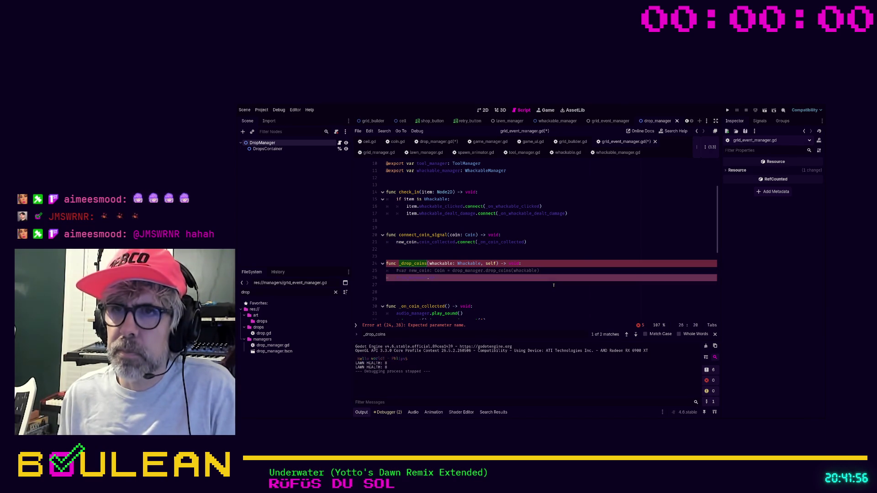
key(shift+Home)
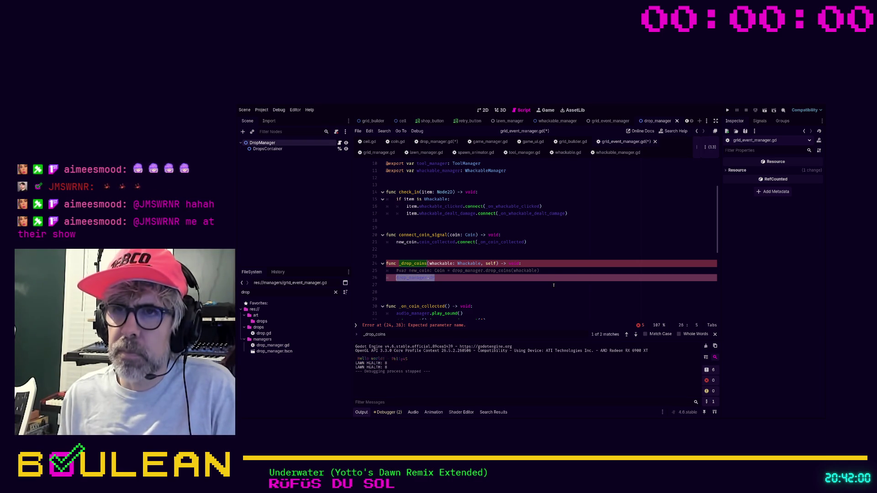
text(drop)
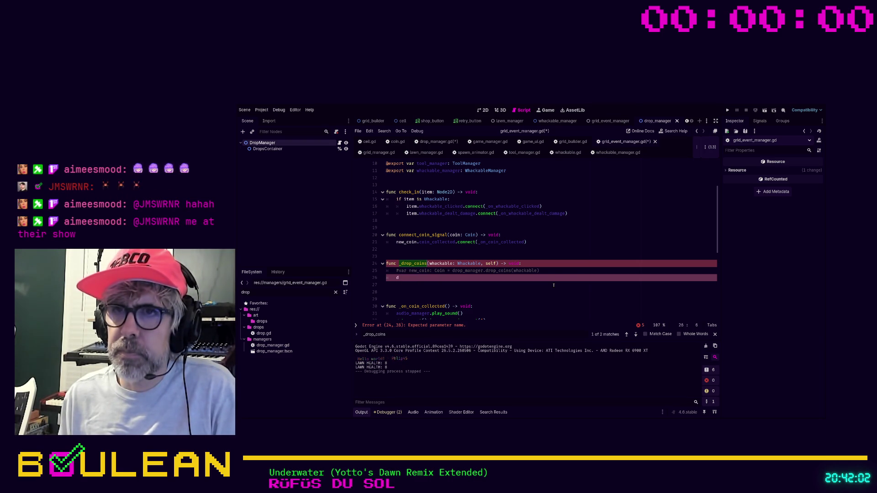
text(_manager.)
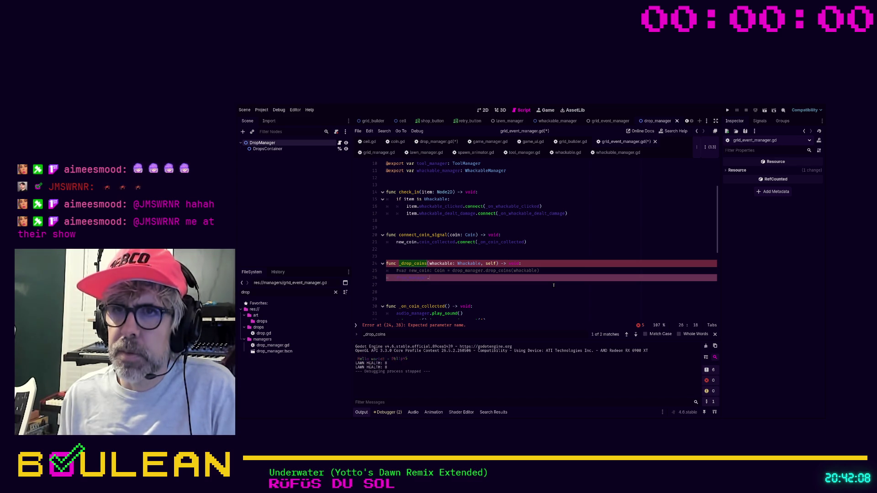
scroll(450, 232, up, 3)
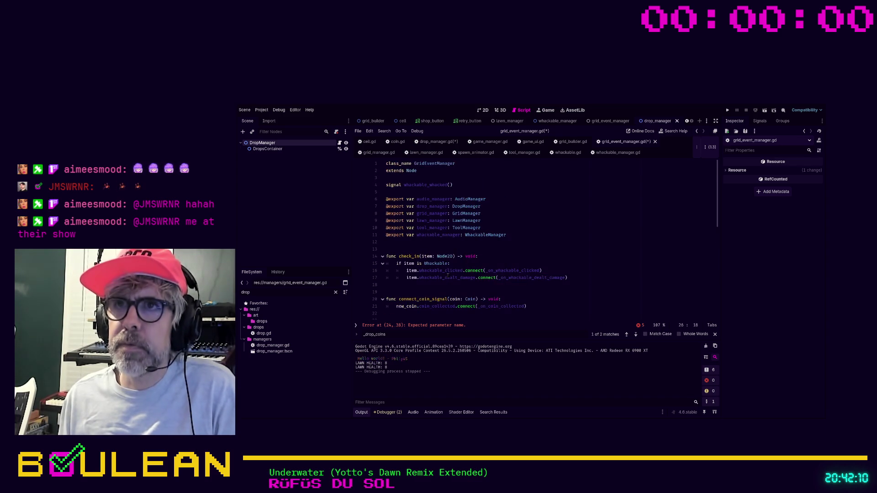
scroll(450, 231, down, 4)
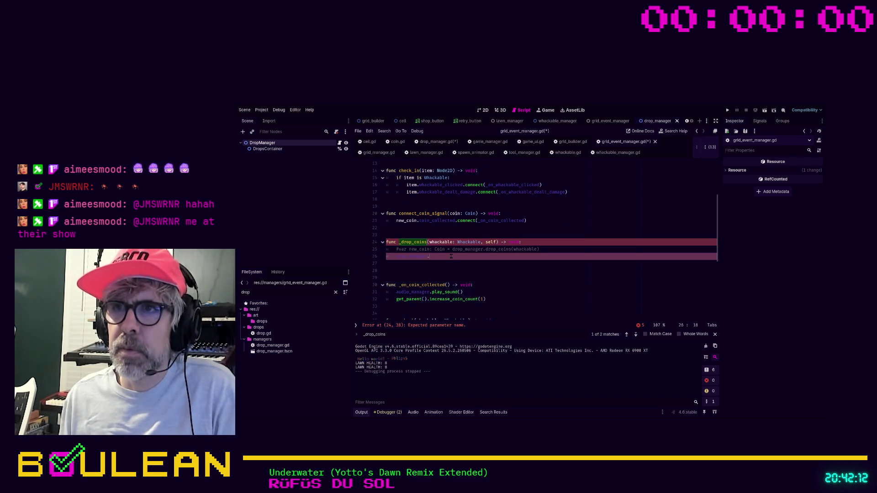
double_click(490, 242)
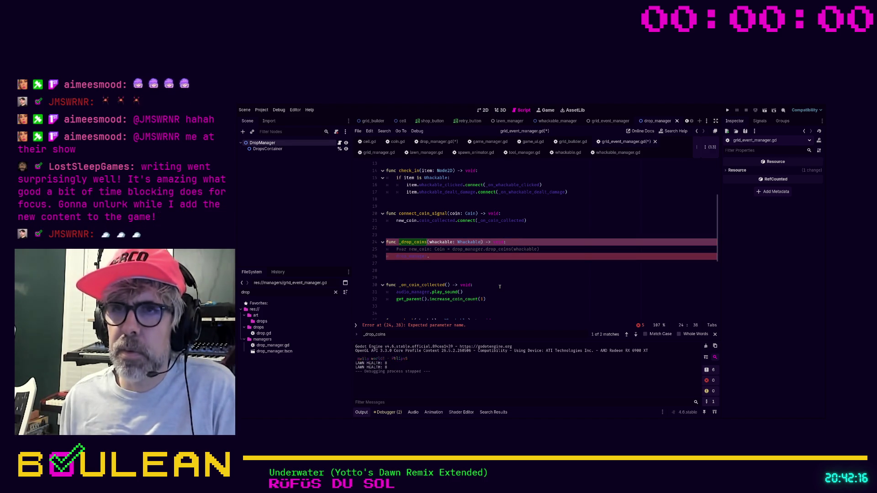
key(BackSpace)
key(BackSpace)
key(BackSpace)
Complete the call as drop_manager.drop_coins(whackable) and change new_coin to coin in connect_coin_signal.
click(440, 259)
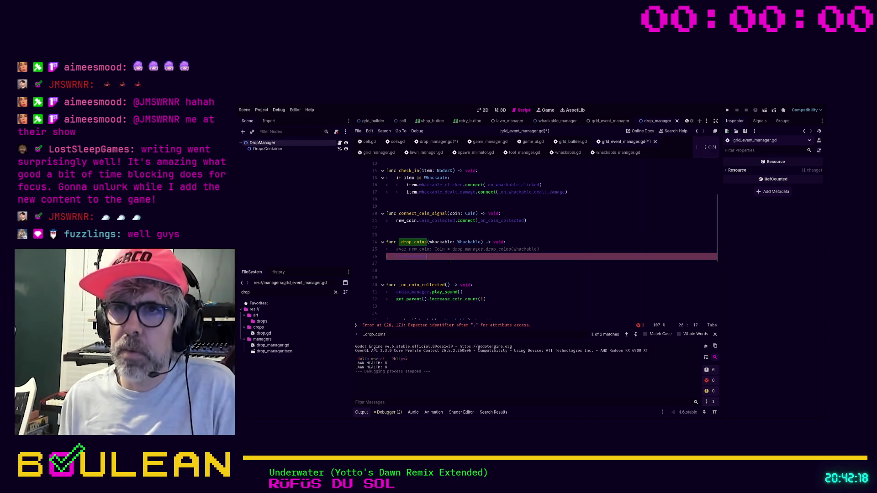
key(ctrl+space)
key(Down)
key(Down)
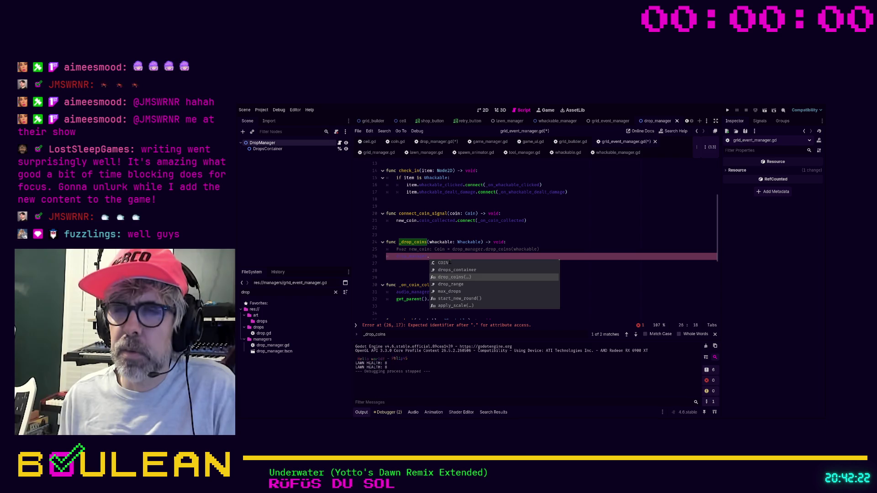
key(Return)
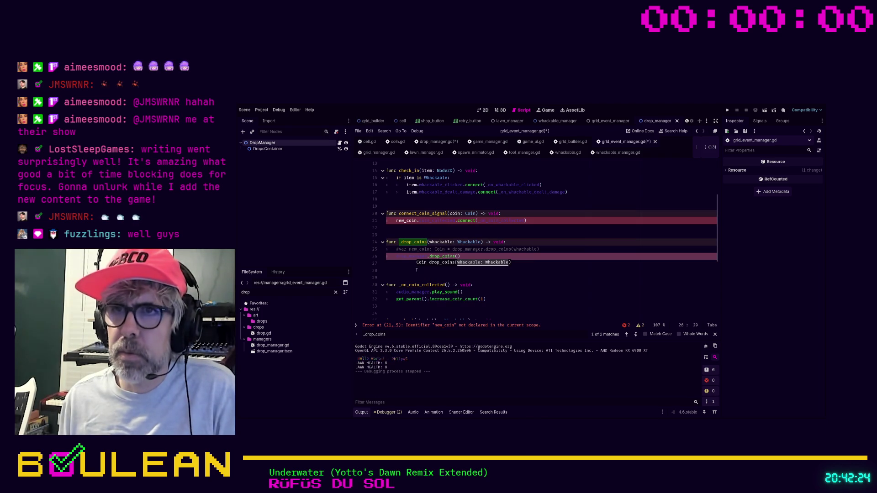
click(397, 270)
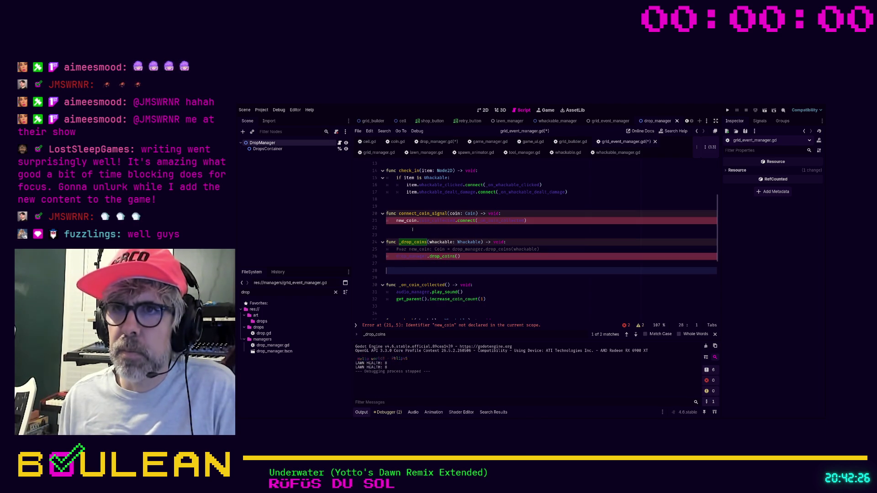
click(459, 256)
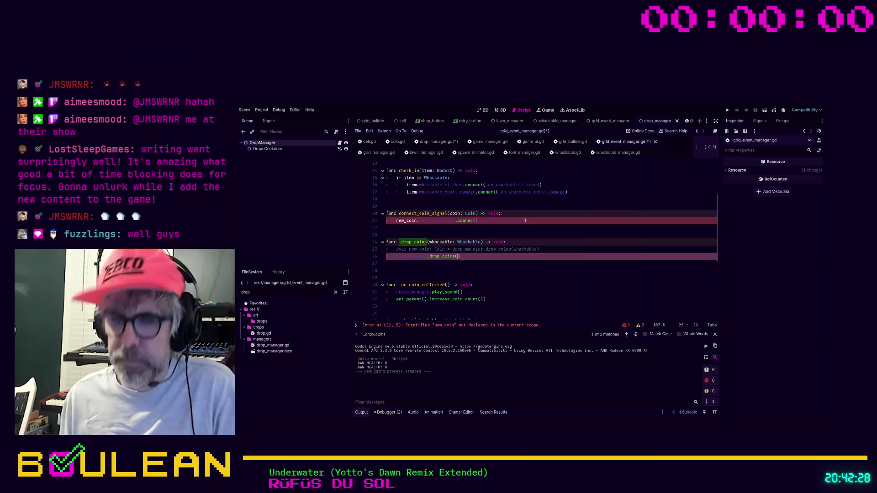
text(whackable)
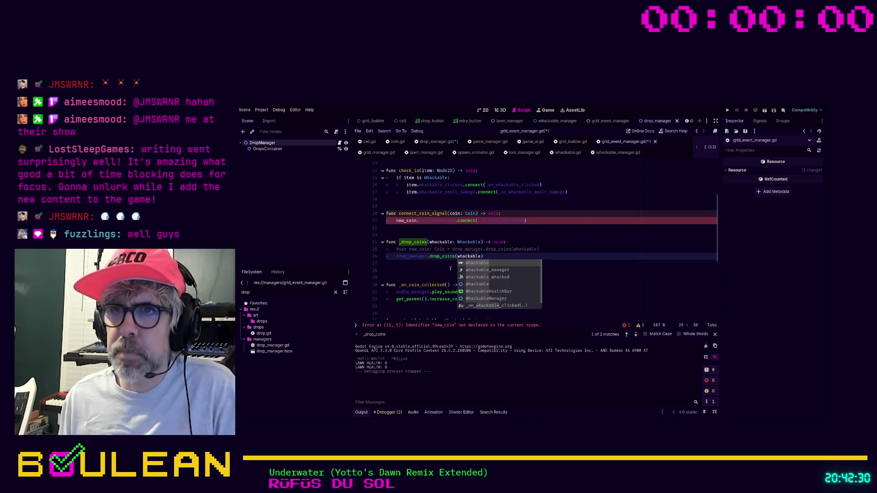
click(432, 271)
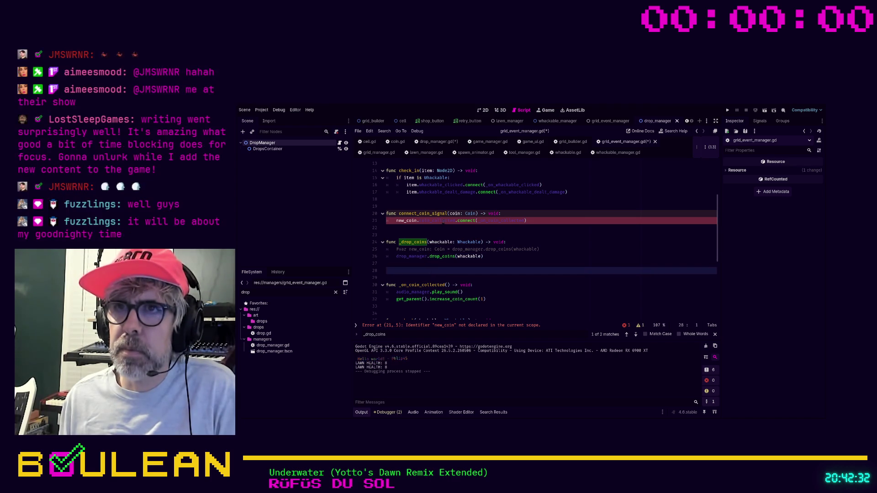
click(406, 221)
key(BackSpace)
key(BackSpace)
key(BackSpace)
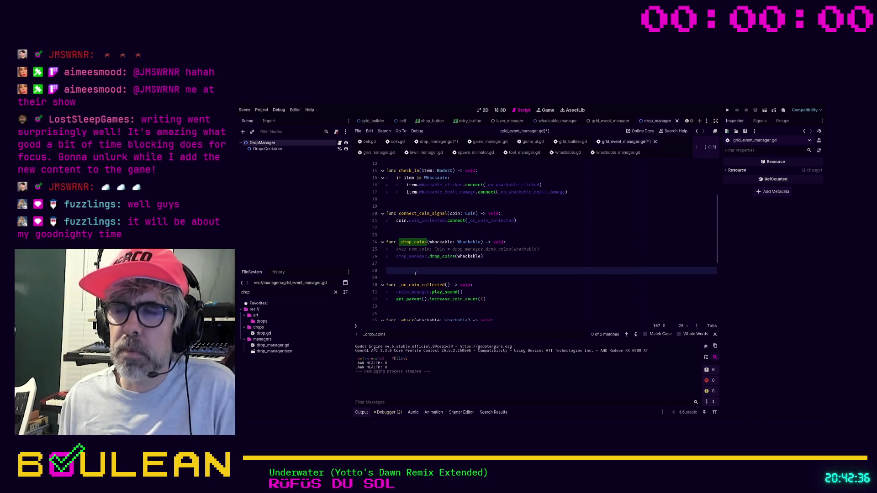
Save, then append 'event_manager: GridEventManager' to drop_coins' parameters in drop_manager.gd.
key(ctrl+s)
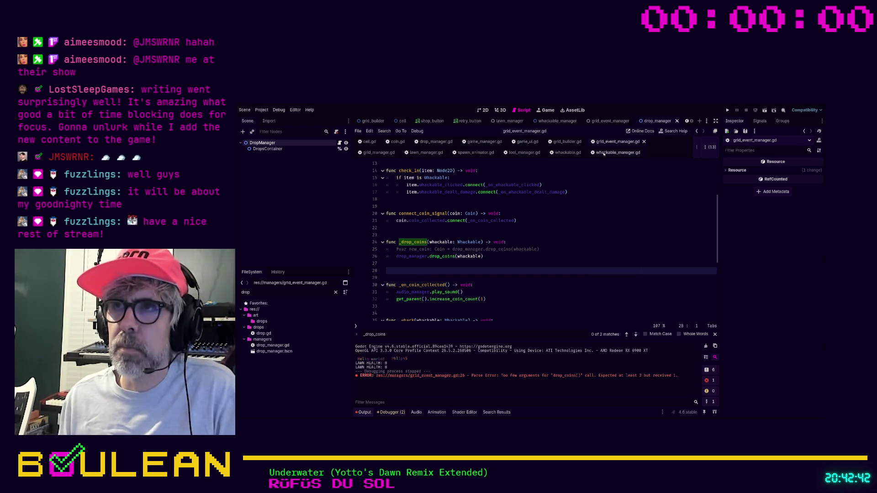
click(445, 142)
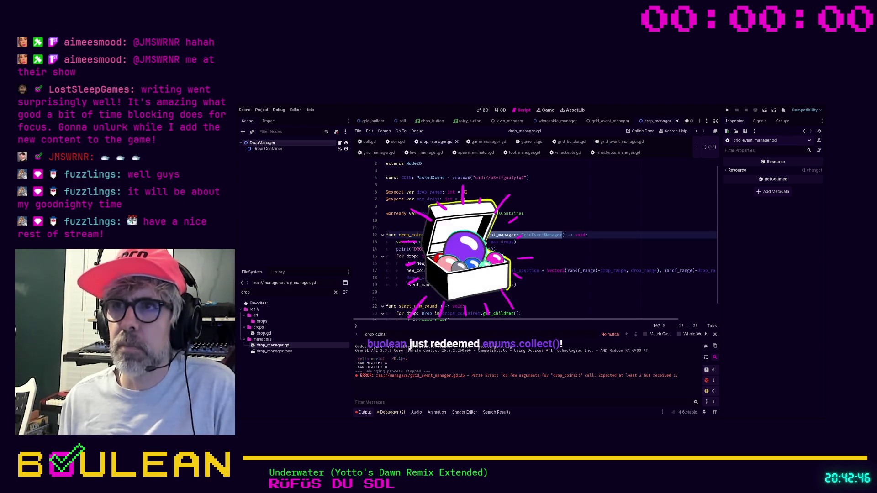
click(478, 235)
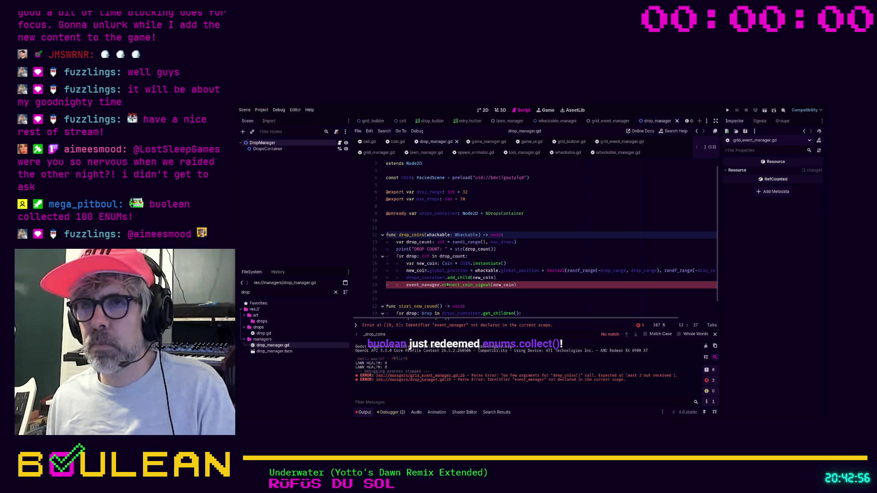
text(, event_manager: GridEventManager)
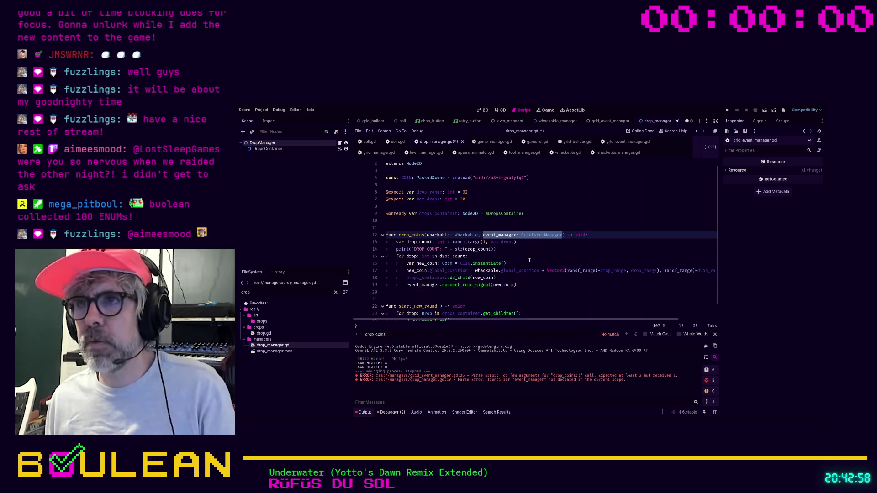
click(529, 260)
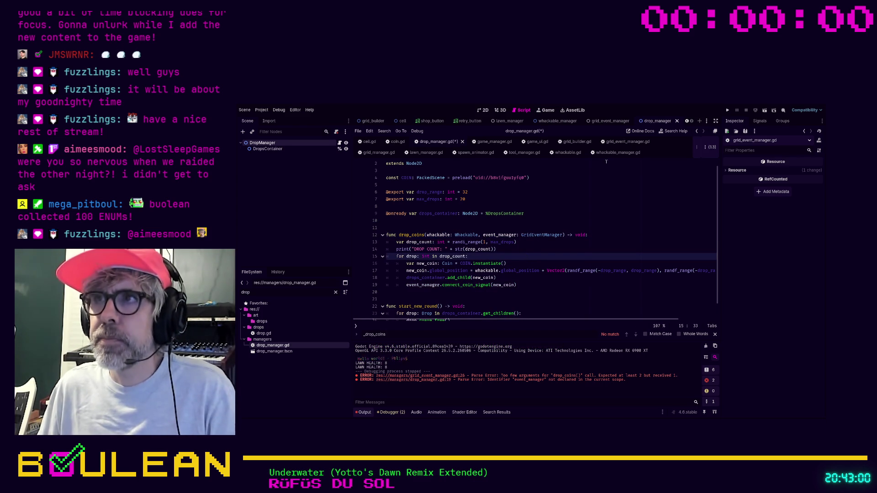
click(622, 141)
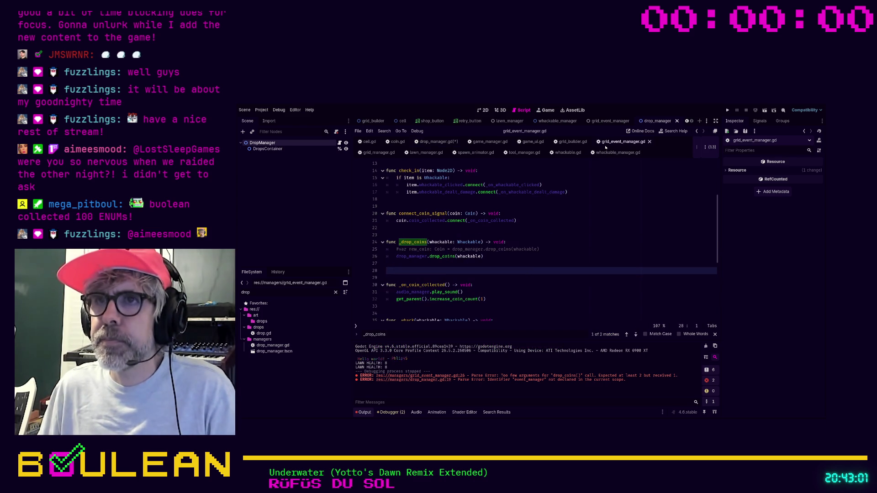
click(482, 242)
Pass self as the second argument to drop_manager.drop_coins and save.
click(482, 256)
text(, self)
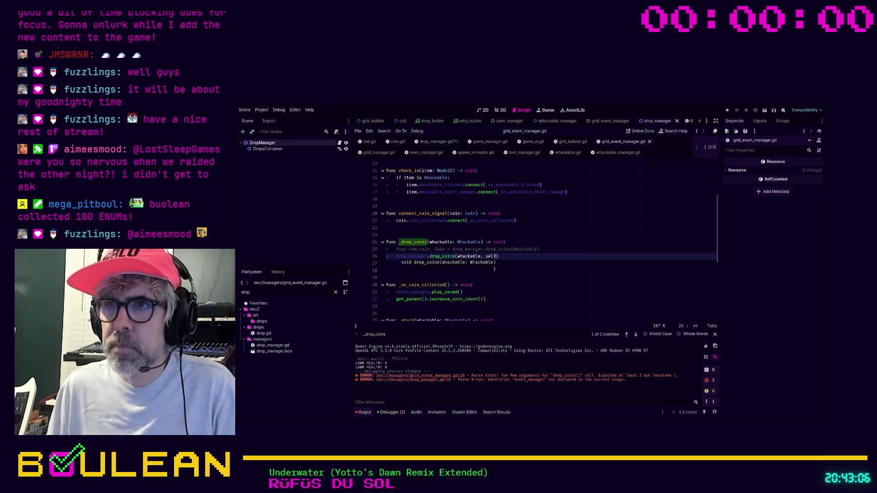
click(533, 270)
key(ctrl+s)
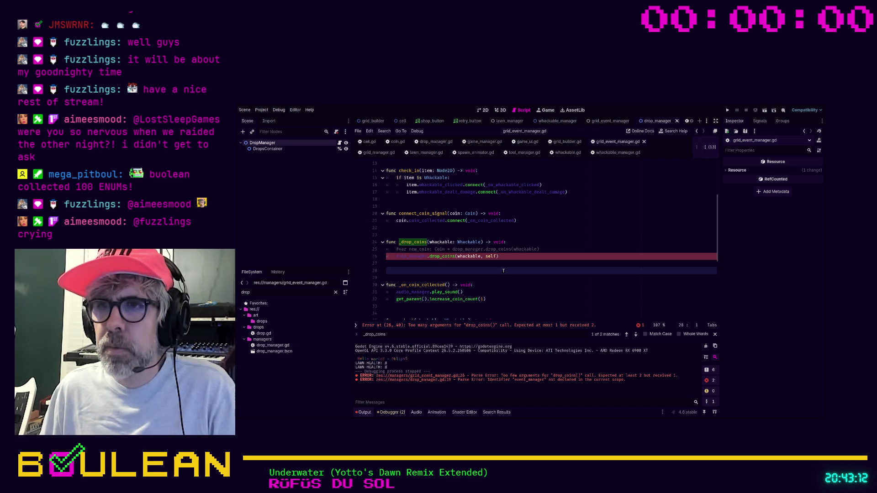
Review the drop_coins definition in drop_manager.gd, then delete the extra blank line after _drop_coins.
ctrl+click(442, 256)
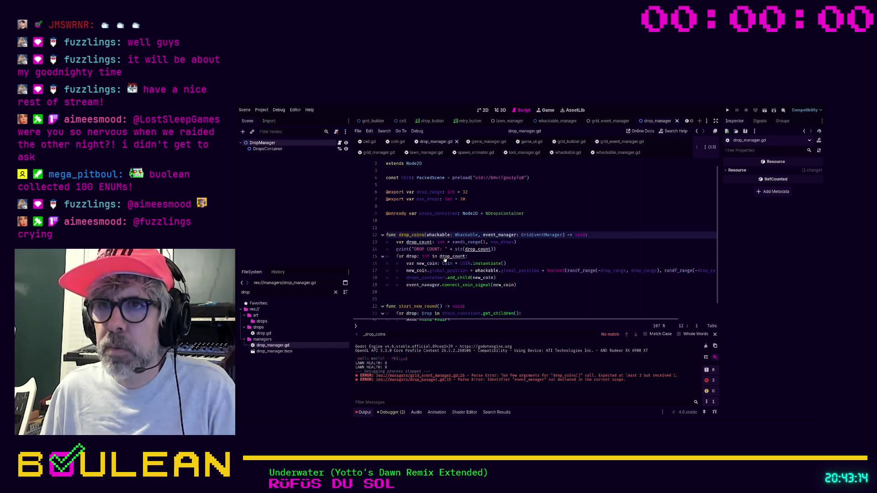
click(549, 251)
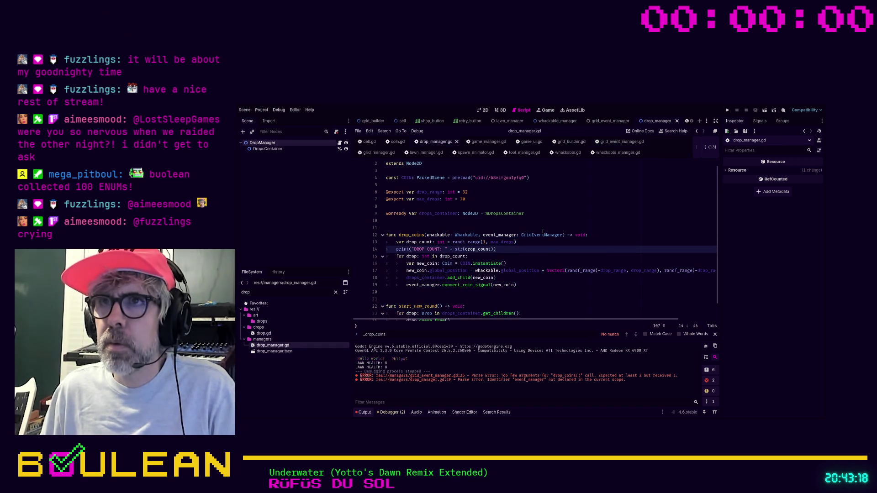
key(alt+Left)
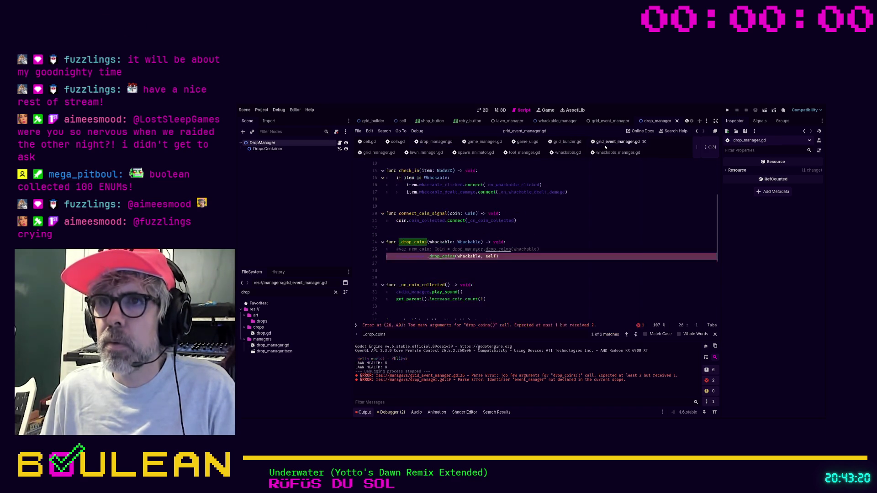
click(507, 269)
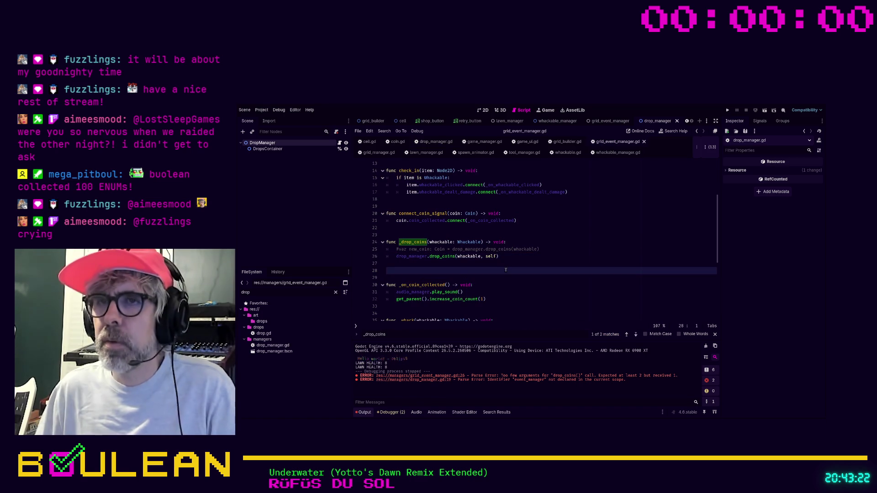
key(BackSpace)
click(505, 270)
Run the game with F5 and whack lawn tiles and apples until coins reach 118.
key(F5)
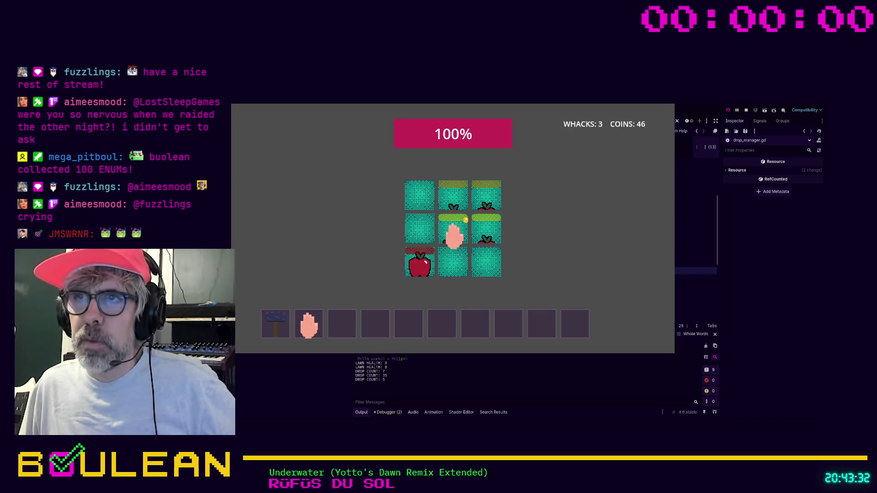
click(457, 226)
click(482, 226)
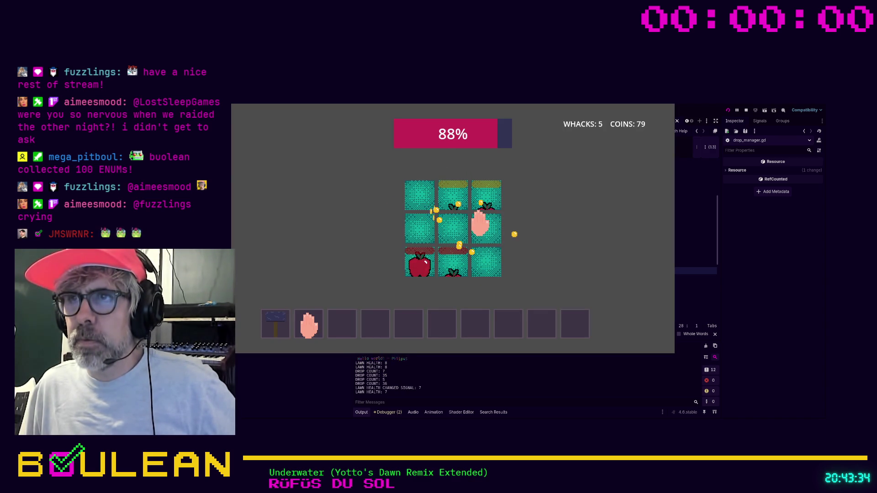
click(461, 200)
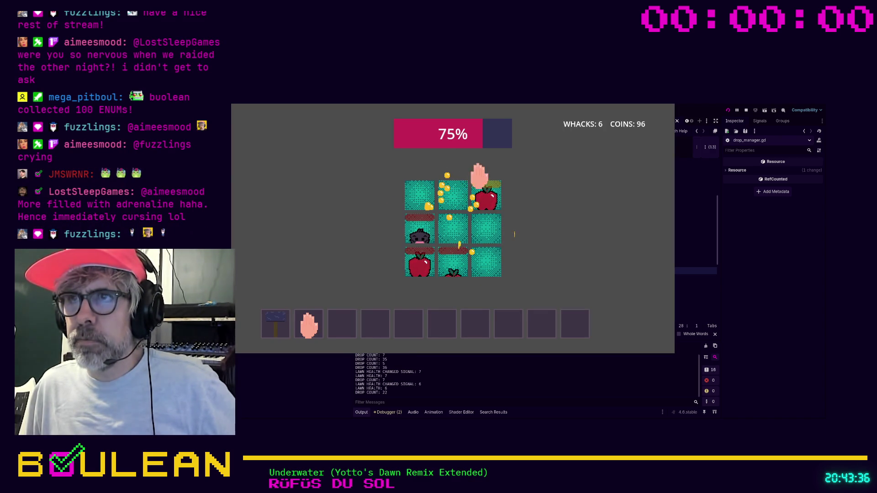
click(495, 196)
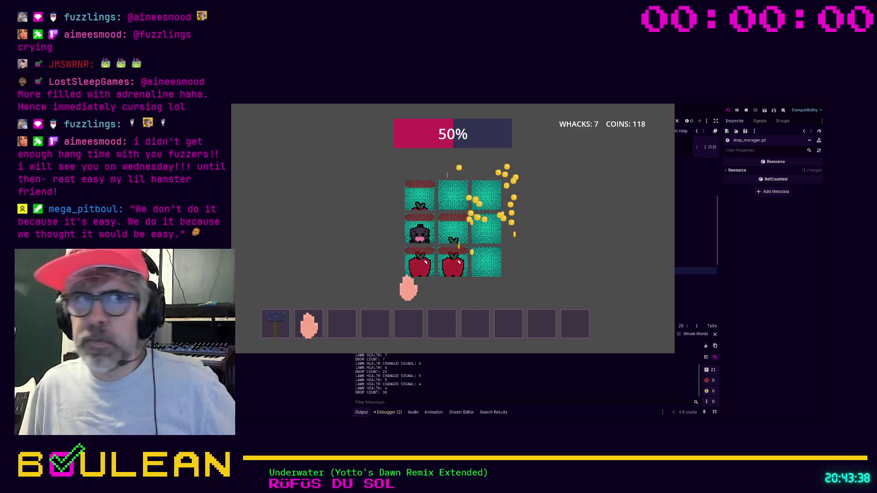